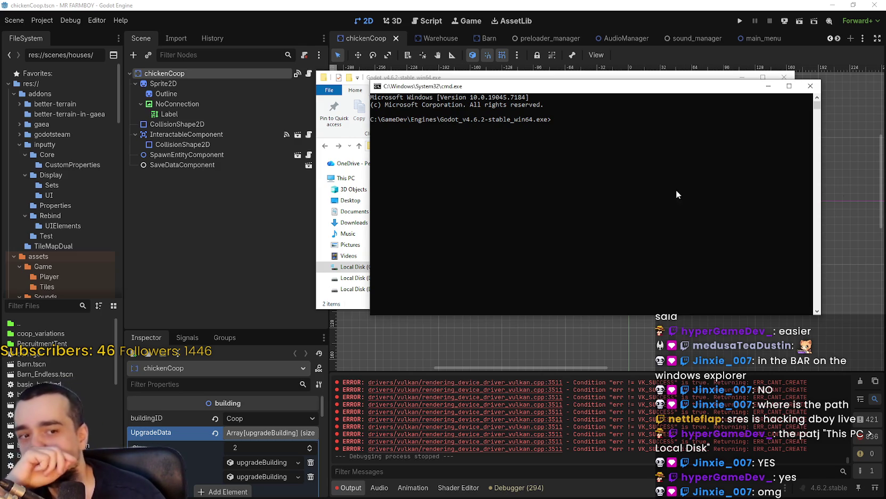
Run Godot_v4.6.2-stable_win64.exe --benchmark from the Command Prompt in the engine folder.
{"action": "left_click_drag", "start_coordinate": [569, 86], "coordinate": [527, 111]}
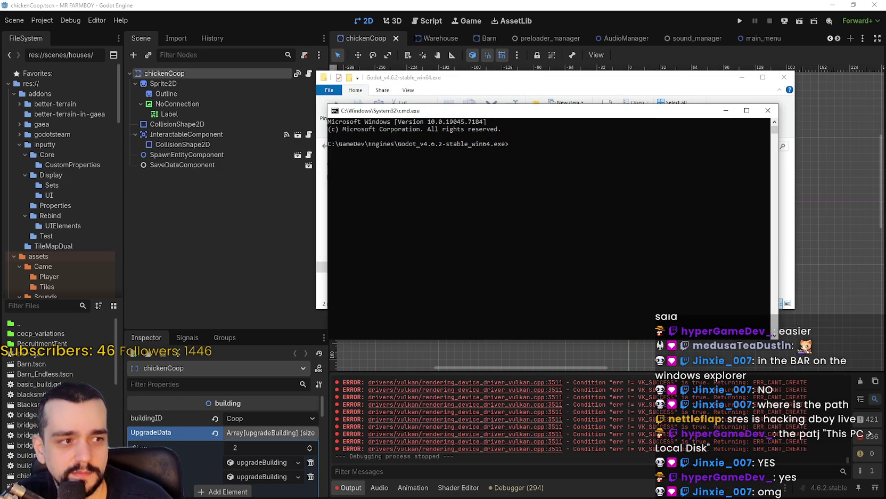
{"action": "mouse_move", "coordinate": [537, 113]}
{"action": "left_mouse_down"}
{"action": "mouse_move", "coordinate": [506, 119]}
{"action": "mouse_move", "coordinate": [592, 240]}
{"action": "mouse_move", "coordinate": [608, 240]}
{"action": "left_mouse_up"}
{"action": "type", "text": "go"}
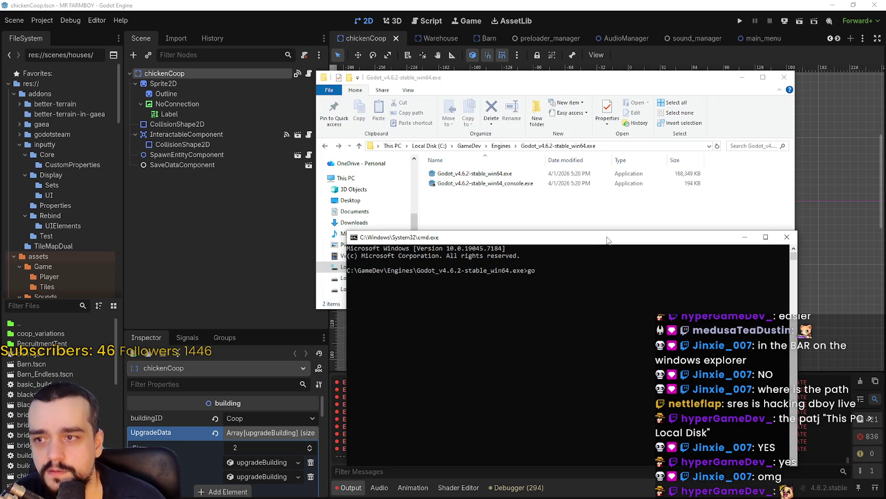
{"action": "key", "text": "BackSpace"}
{"action": "key", "text": "BackSpace"}
{"action": "type", "text": "G"}
{"action": "type", "text": "v4"}
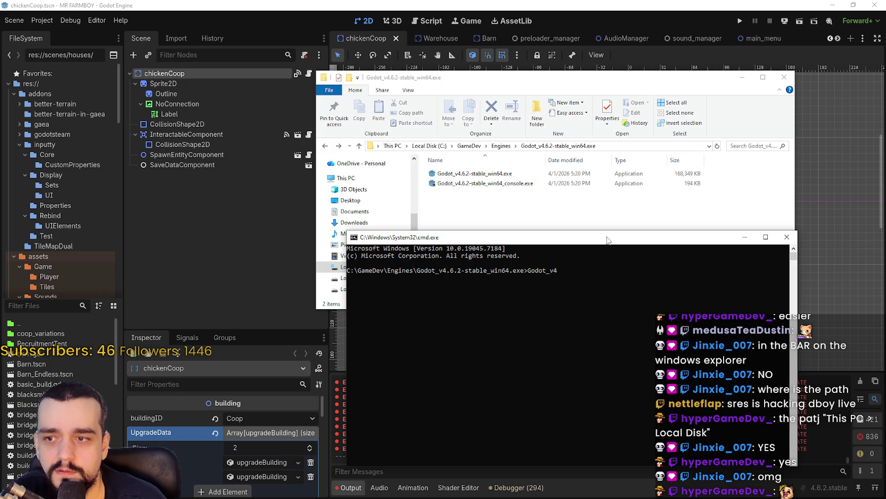
{"action": "key", "text": "BackSpace"}
{"action": "key", "text": "BackSpace"}
{"action": "key", "text": "BackSpace"}
{"action": "key", "text": "BackSpace"}
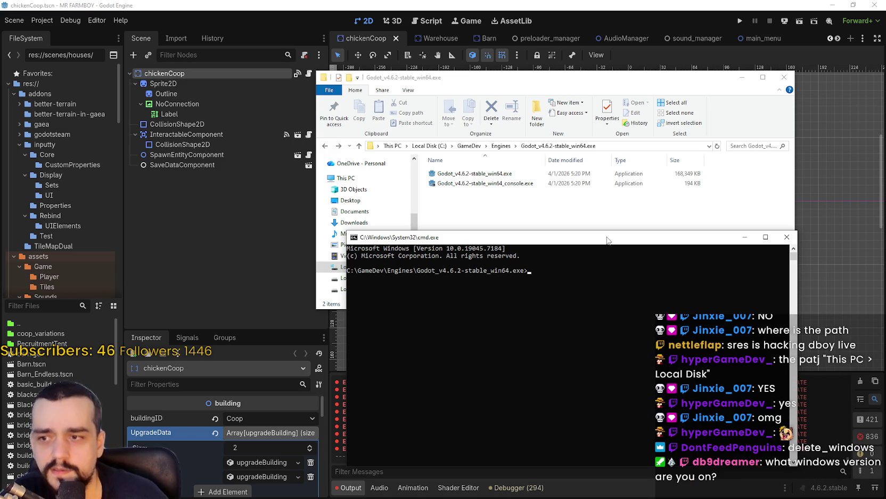
{"action": "type", "text": "Godot_v4"}
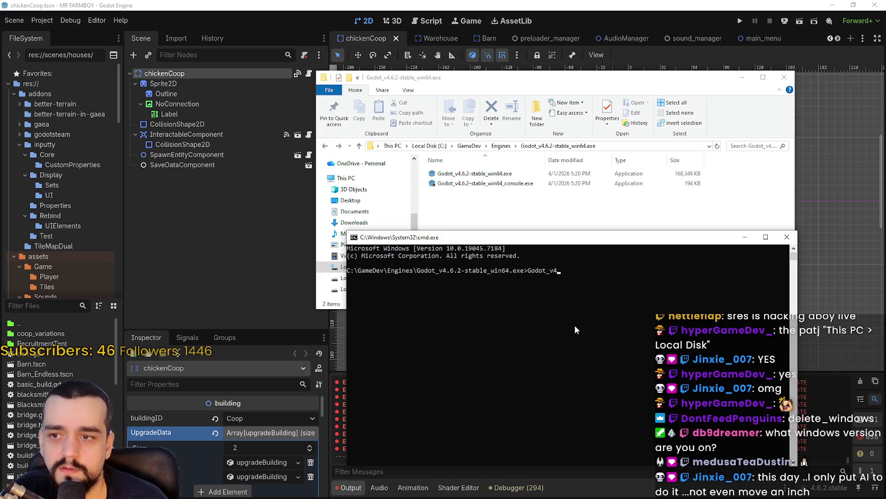
{"action": "type", "text": ".6.2-stable_"}
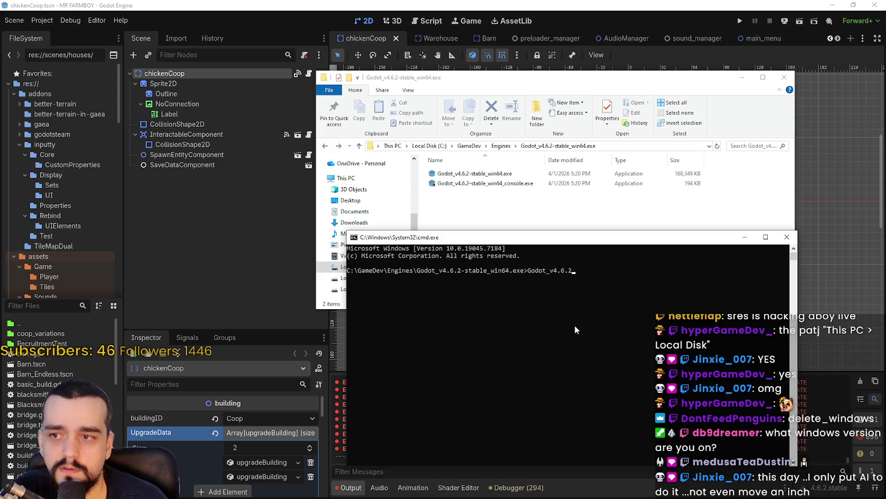
{"action": "type", "text": "win64."}
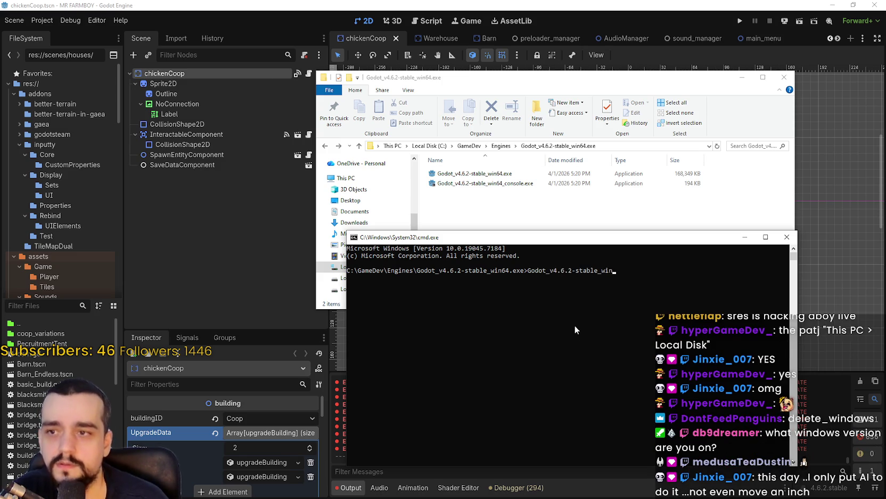
{"action": "type", "text": "exe"}
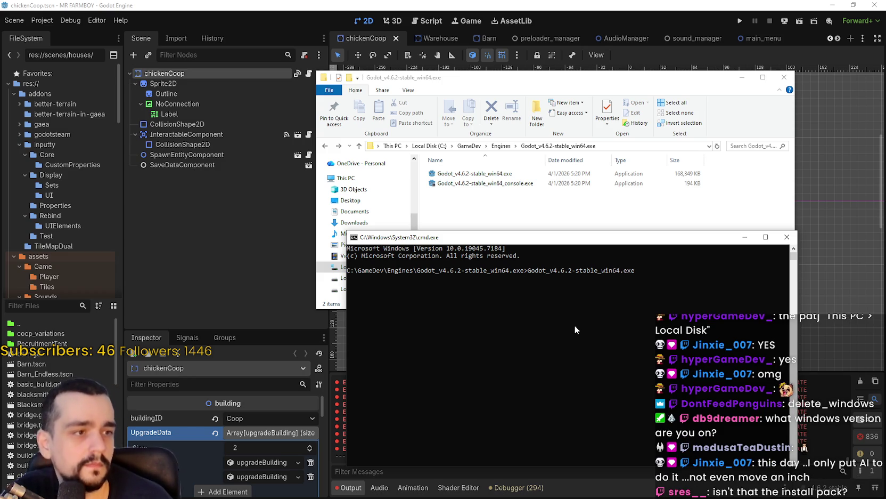
{"action": "type", "text": " --"}
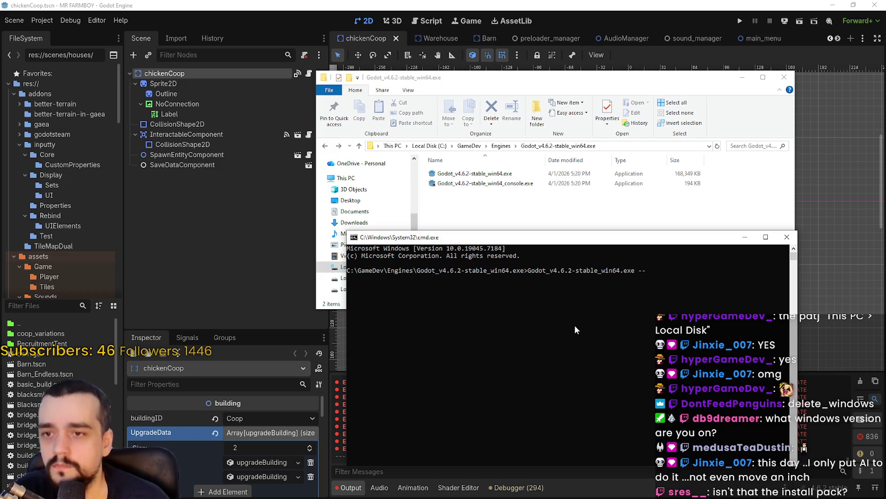
{"action": "type", "text": "benchmark"}
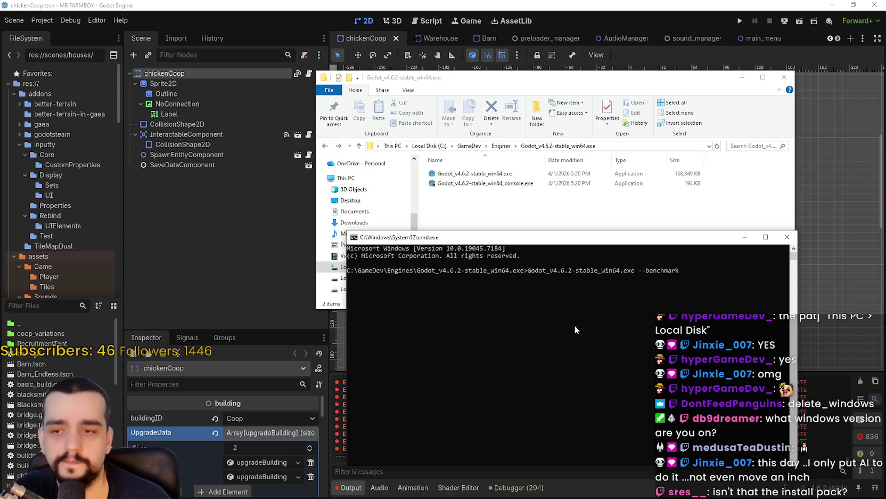
{"action": "key", "text": "Return"}
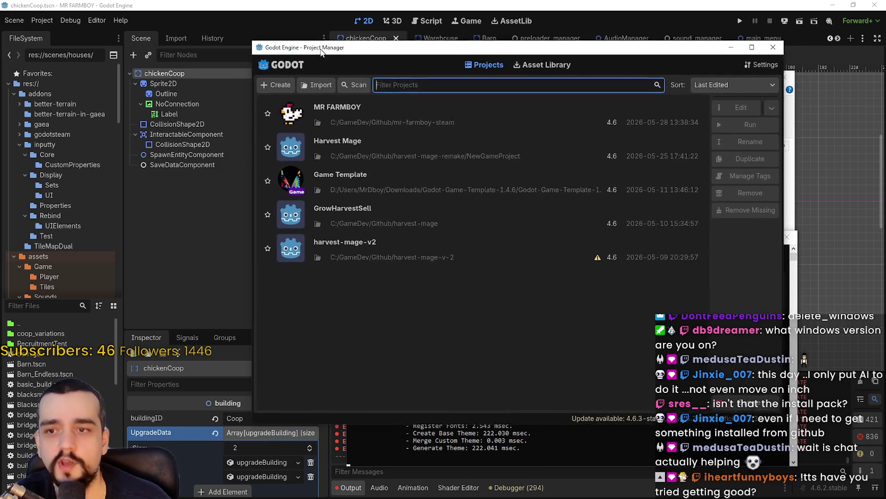
Close the old Godot editor window and open MR FARMBOY from the new Project Manager.
{"action": "left_click_drag", "start_coordinate": [316, 49], "coordinate": [493, 56]}
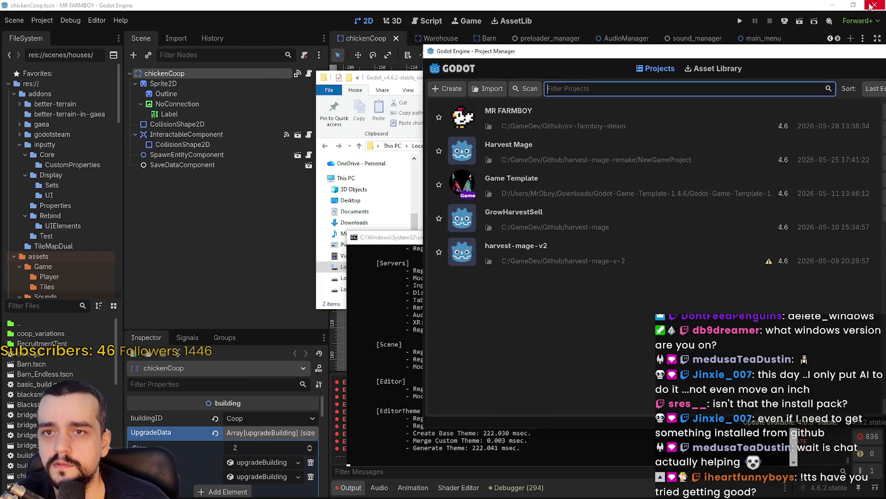
{"action": "left_click", "coordinate": [875, 5]}
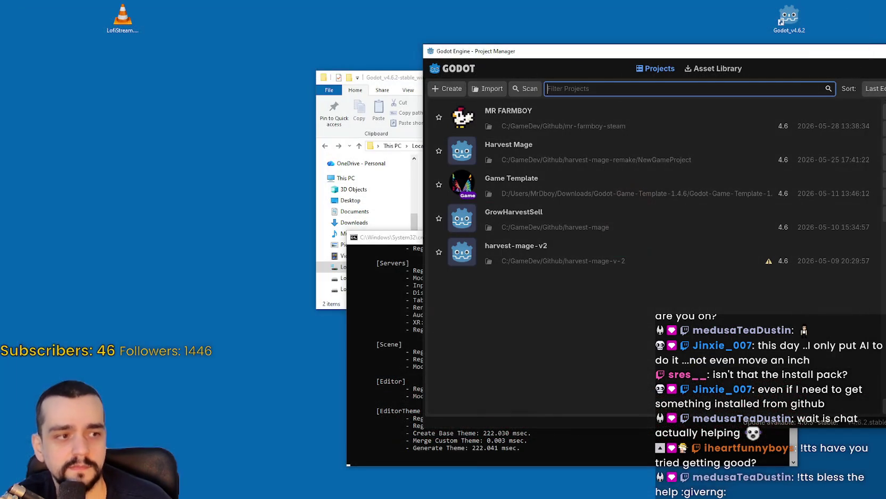
{"action": "double_click", "coordinate": [567, 123]}
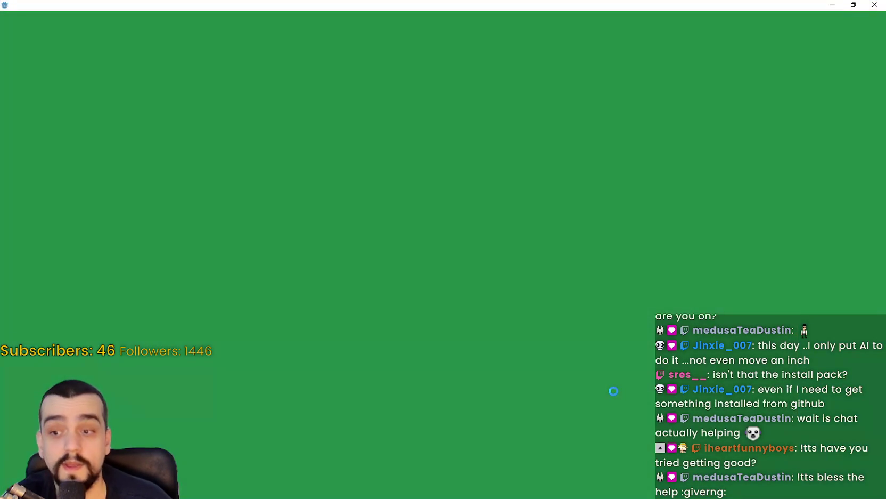
Scroll through the console's benchmark startup timings while MR FARMBOY loads.
{"action": "left_click_drag", "start_coordinate": [530, 234], "coordinate": [569, 95]}
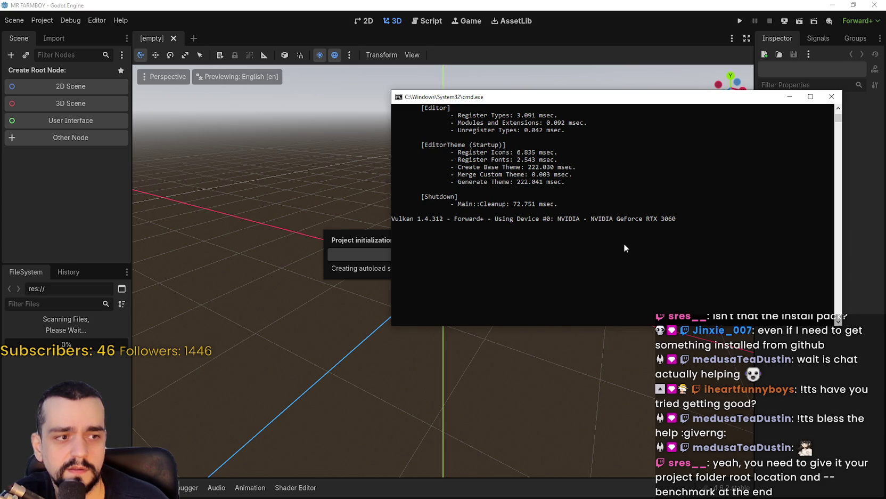
{"action": "scroll", "coordinate": [624, 243], "scroll_direction": "down", "scroll_amount": 2}
{"action": "scroll", "coordinate": [610, 167], "scroll_direction": "up", "scroll_amount": 5}
{"action": "scroll", "coordinate": [690, 293], "scroll_direction": "down", "scroll_amount": 3}
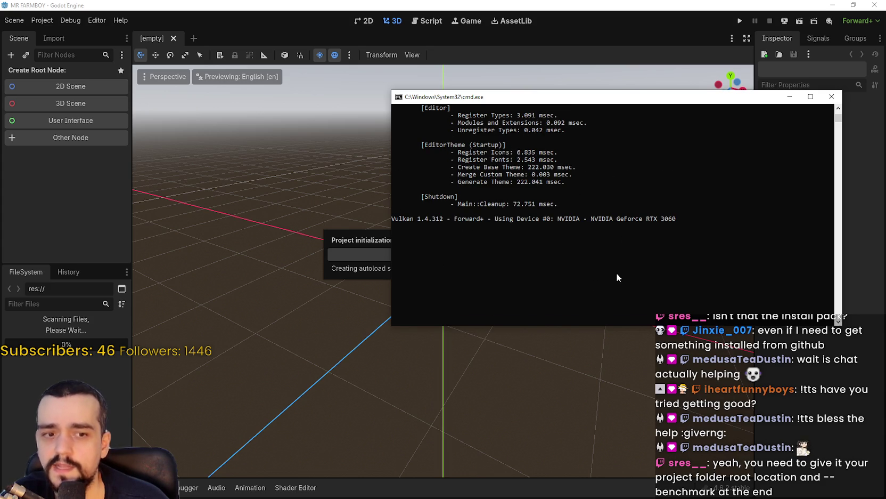
{"action": "left_click_drag", "start_coordinate": [533, 96], "coordinate": [585, 58]}
{"action": "scroll", "coordinate": [594, 216], "scroll_direction": "up", "scroll_amount": 1}
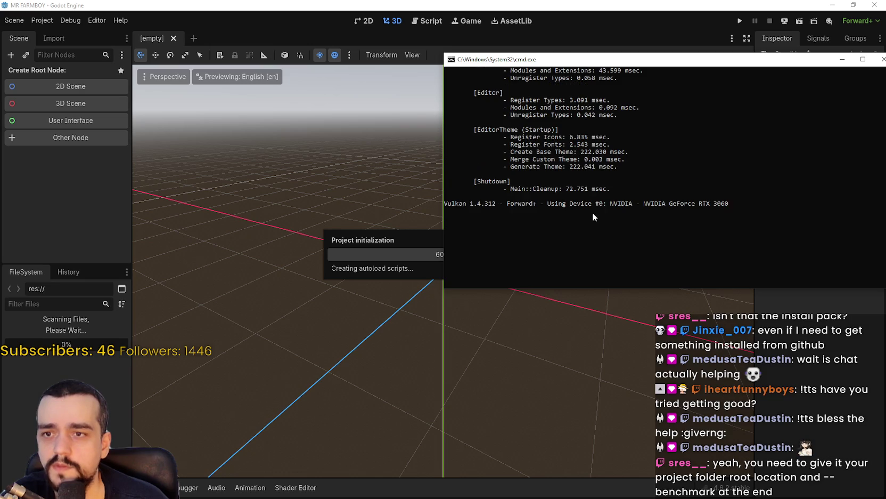
{"action": "scroll", "coordinate": [587, 206], "scroll_direction": "up", "scroll_amount": 7}
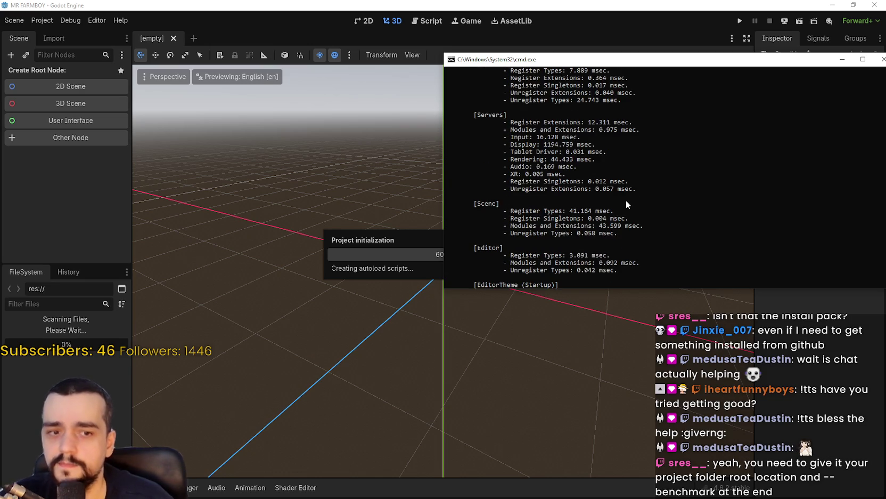
{"action": "scroll", "coordinate": [603, 238], "scroll_direction": "up", "scroll_amount": 10}
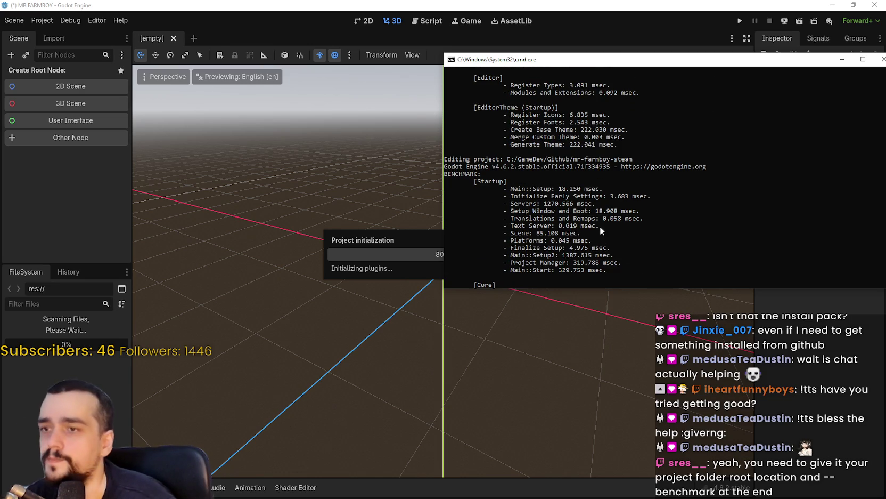
{"action": "scroll", "coordinate": [601, 218], "scroll_direction": "up", "scroll_amount": 8}
{"action": "scroll", "coordinate": [613, 205], "scroll_direction": "down", "scroll_amount": 12}
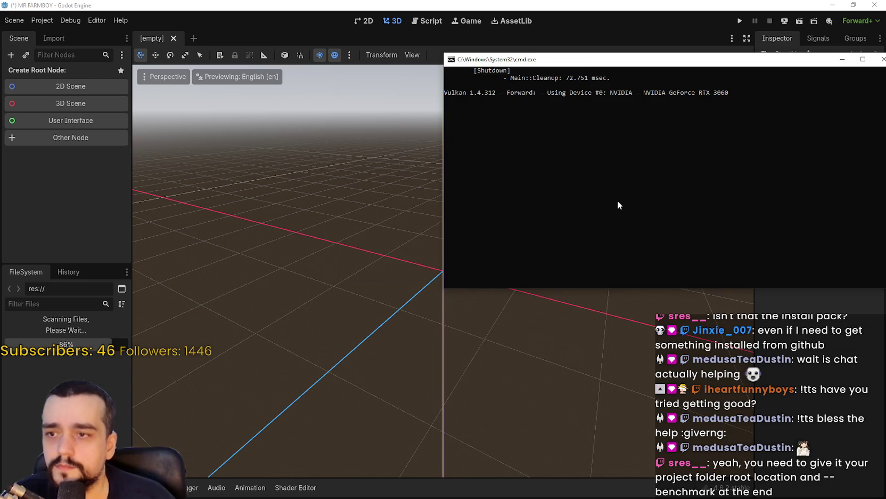
{"action": "scroll", "coordinate": [618, 200], "scroll_direction": "up", "scroll_amount": 3}
{"action": "scroll", "coordinate": [621, 201], "scroll_direction": "down", "scroll_amount": 3}
{"action": "scroll", "coordinate": [621, 199], "scroll_direction": "up", "scroll_amount": 5}
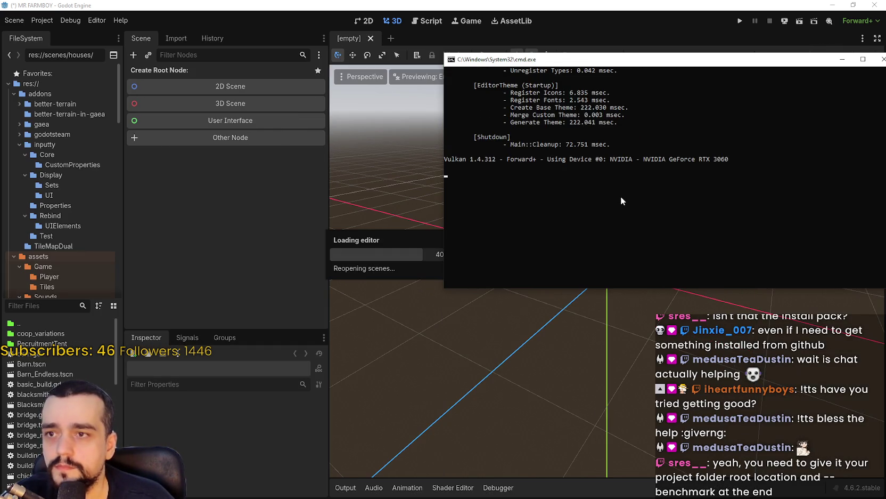
Review the remaining timings once chickenCoop reopens, then run the project.
{"action": "left_click_drag", "start_coordinate": [533, 56], "coordinate": [487, 61]}
{"action": "scroll", "coordinate": [593, 191], "scroll_direction": "up", "scroll_amount": 2}
{"action": "scroll", "coordinate": [595, 186], "scroll_direction": "down", "scroll_amount": 4}
{"action": "scroll", "coordinate": [595, 185], "scroll_direction": "up", "scroll_amount": 2}
{"action": "scroll", "coordinate": [597, 176], "scroll_direction": "down", "scroll_amount": 2}
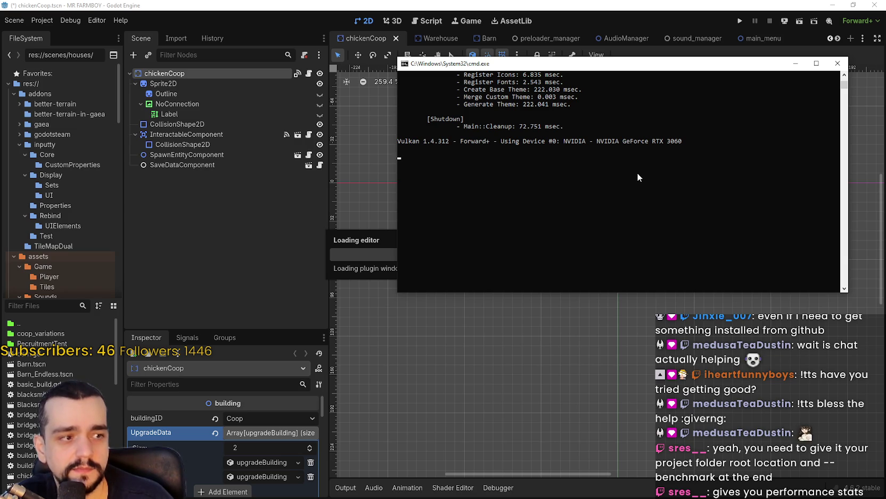
{"action": "scroll", "coordinate": [638, 173], "scroll_direction": "up", "scroll_amount": 2}
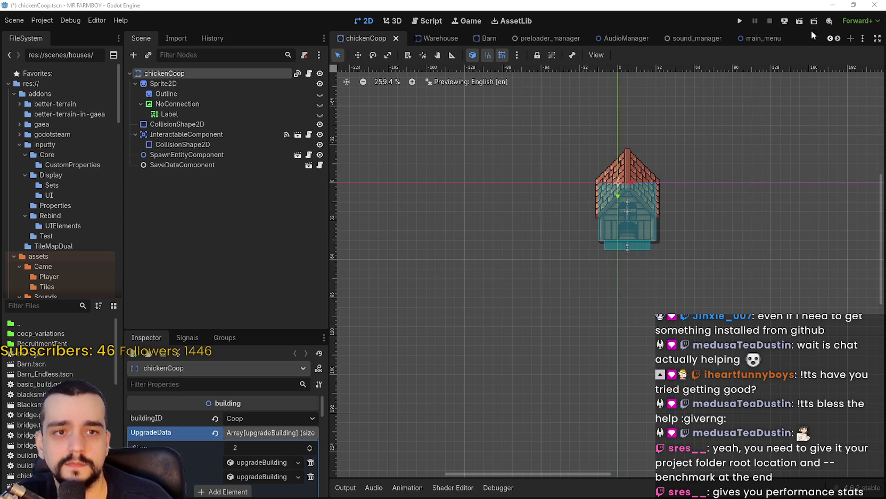
{"action": "left_click", "coordinate": [740, 21]}
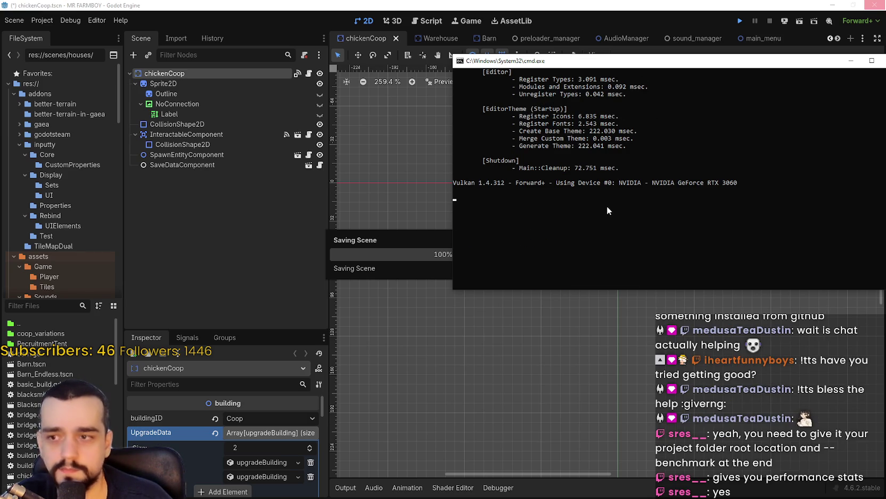
Check MR FARMBOY's title menu, then close the console to shut down the game and editor.
{"action": "mouse_move", "coordinate": [531, 66]}
{"action": "left_mouse_down"}
{"action": "mouse_move", "coordinate": [474, 100]}
{"action": "mouse_move", "coordinate": [503, 102]}
{"action": "left_mouse_up"}
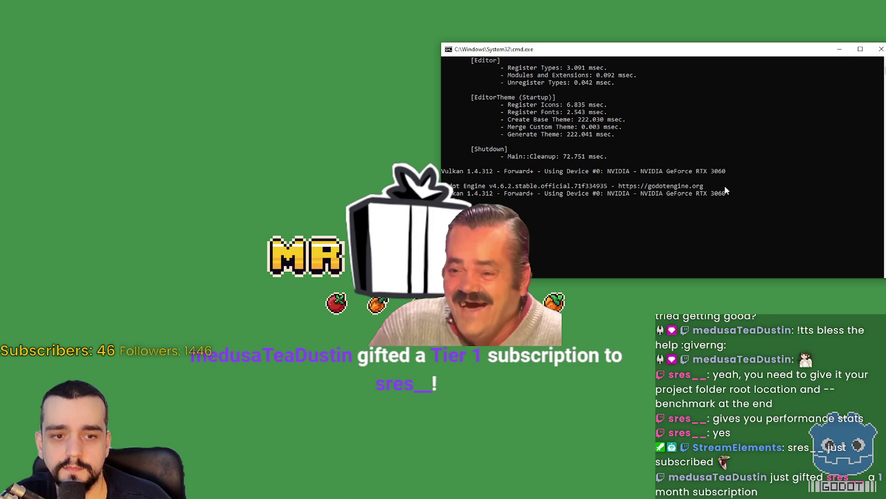
{"action": "scroll", "coordinate": [725, 186], "scroll_direction": "up", "scroll_amount": 1}
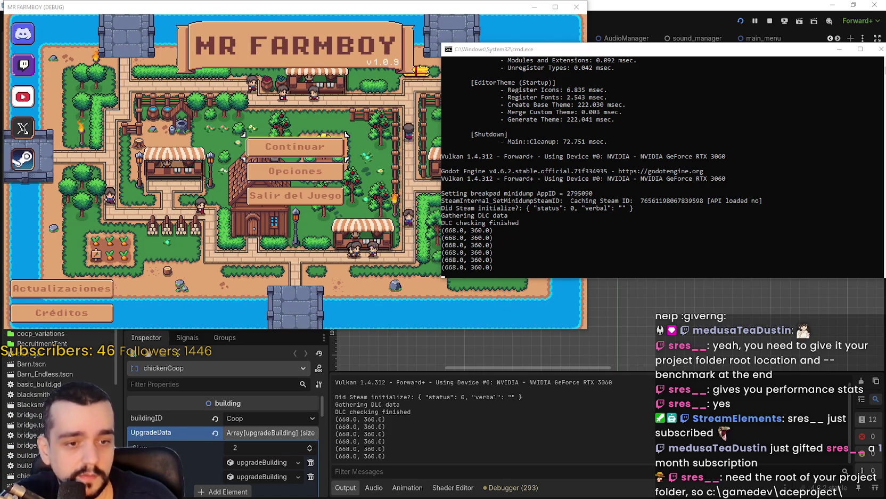
{"action": "key", "text": "alt+Tab"}
{"action": "left_click_drag", "start_coordinate": [777, 68], "coordinate": [771, 74]}
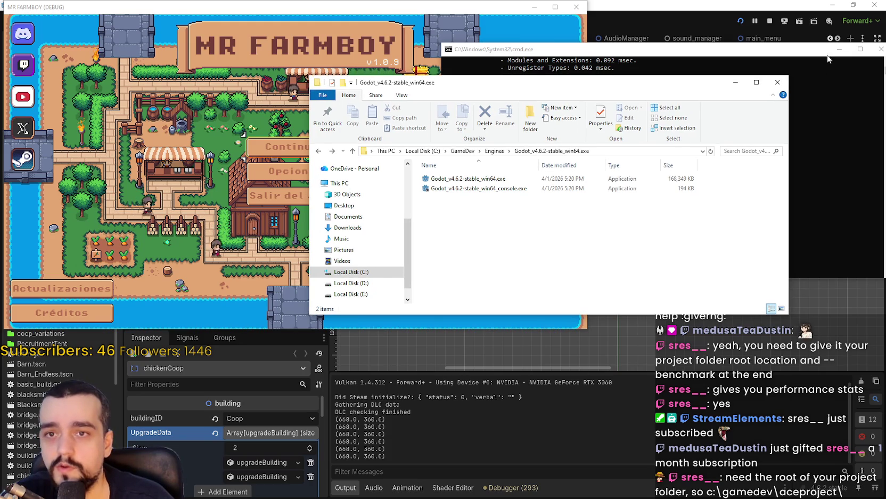
{"action": "left_click", "coordinate": [861, 57]}
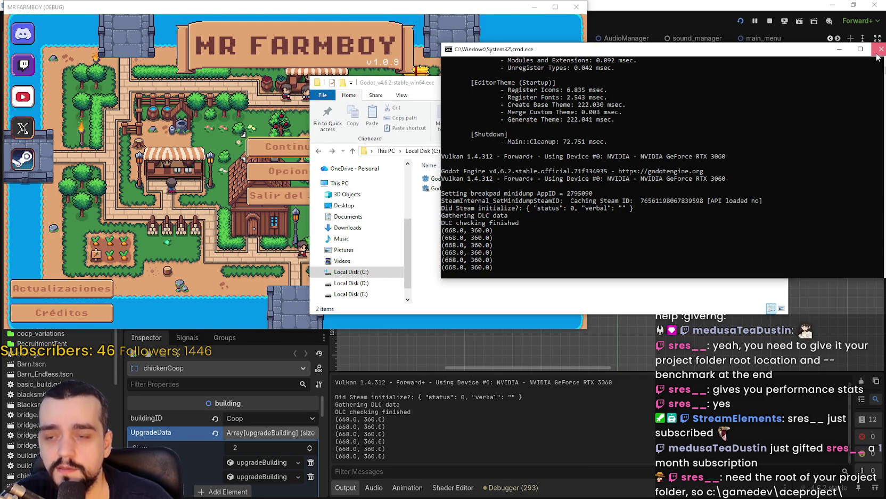
{"action": "left_click", "coordinate": [878, 56]}
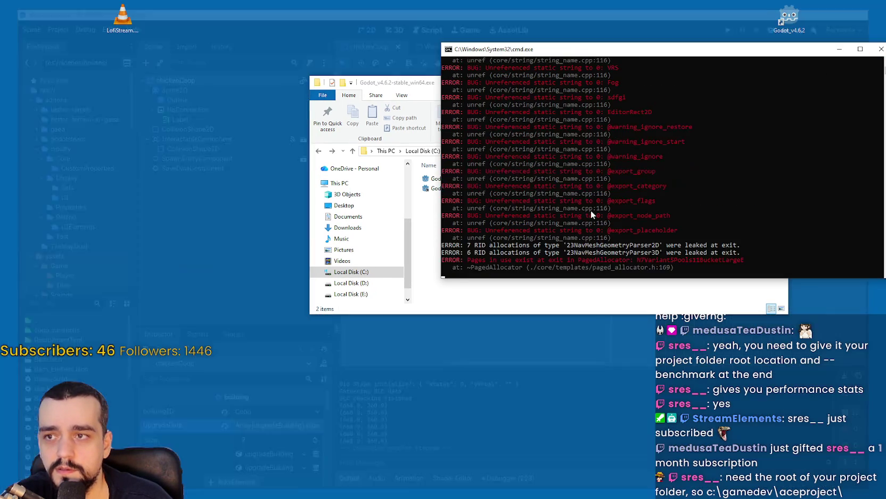
Enter cmd in Explorer's address bar in the Godot 4.6.2 folder and arrange both windows side by side.
{"action": "left_click", "coordinate": [582, 249]}
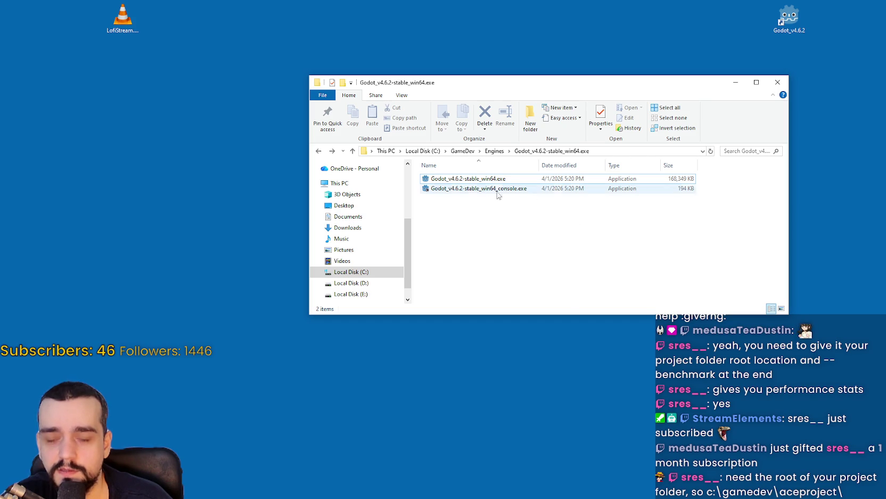
{"action": "left_click", "coordinate": [611, 152]}
{"action": "type", "text": "cmd"}
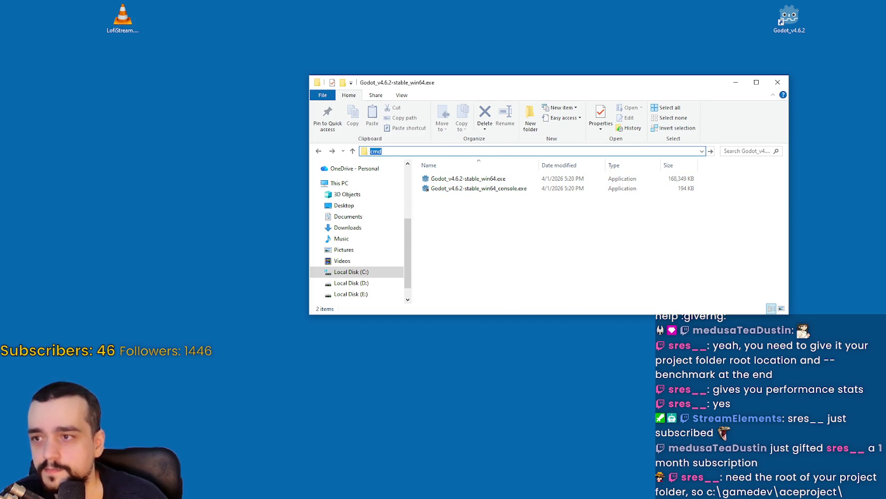
{"action": "key", "text": "Return"}
{"action": "left_click_drag", "start_coordinate": [340, 61], "coordinate": [263, 209]}
{"action": "mouse_move", "coordinate": [474, 86]}
{"action": "left_mouse_down"}
{"action": "mouse_move", "coordinate": [481, 64]}
{"action": "mouse_move", "coordinate": [496, 58]}
{"action": "left_mouse_up"}
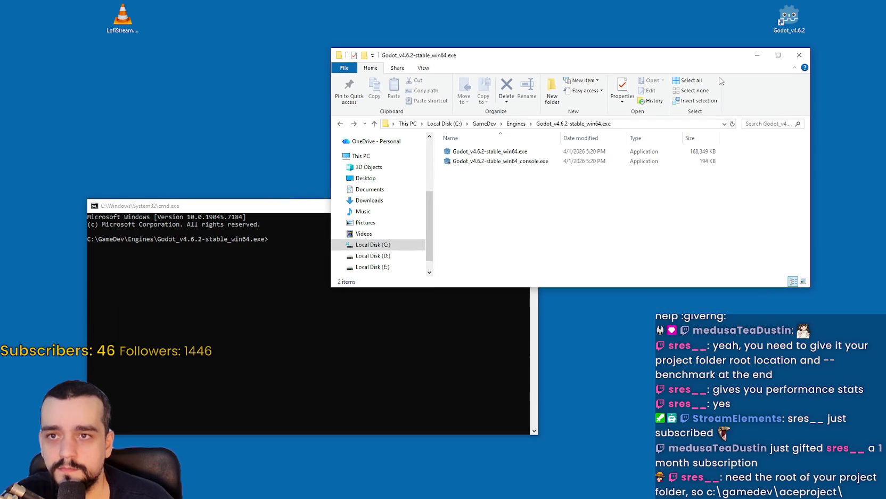
{"action": "left_click", "coordinate": [308, 207]}
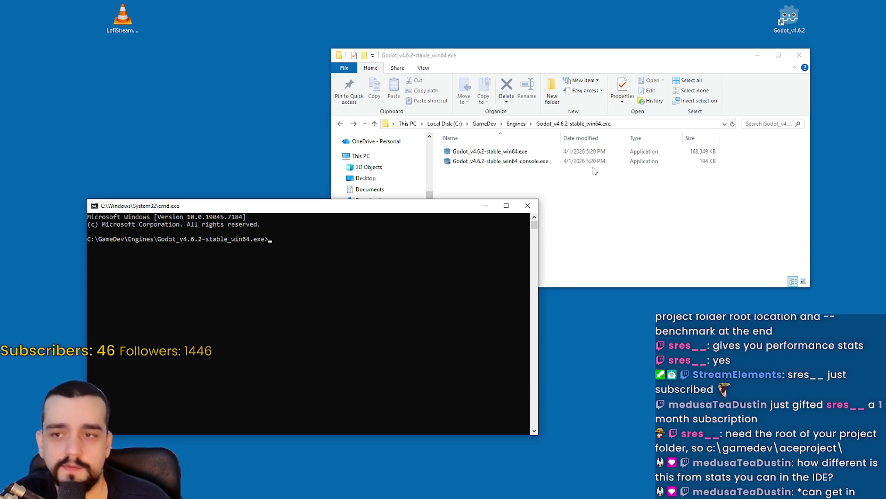
Browse to GameDev > Github > mr-farmboy-steam and copy its folder path as text.
{"action": "left_click", "coordinate": [597, 204]}
{"action": "left_click", "coordinate": [515, 123]}
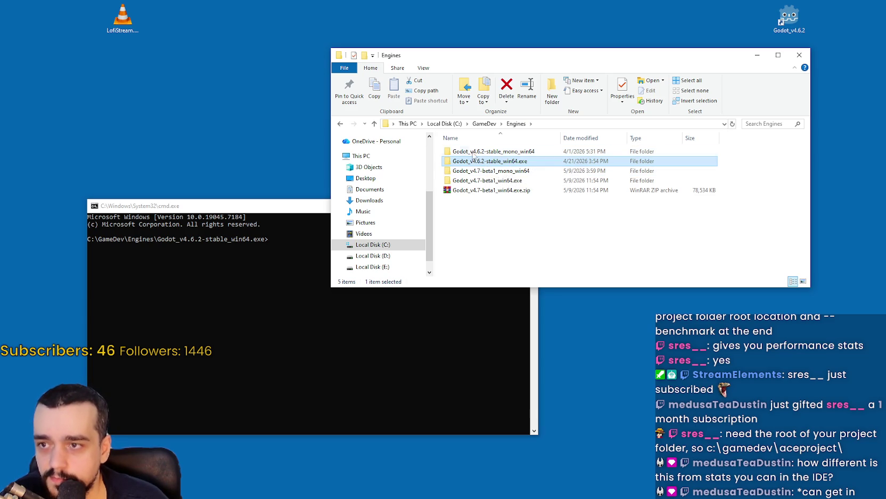
{"action": "left_click", "coordinate": [485, 123]}
{"action": "double_click", "coordinate": [485, 162]}
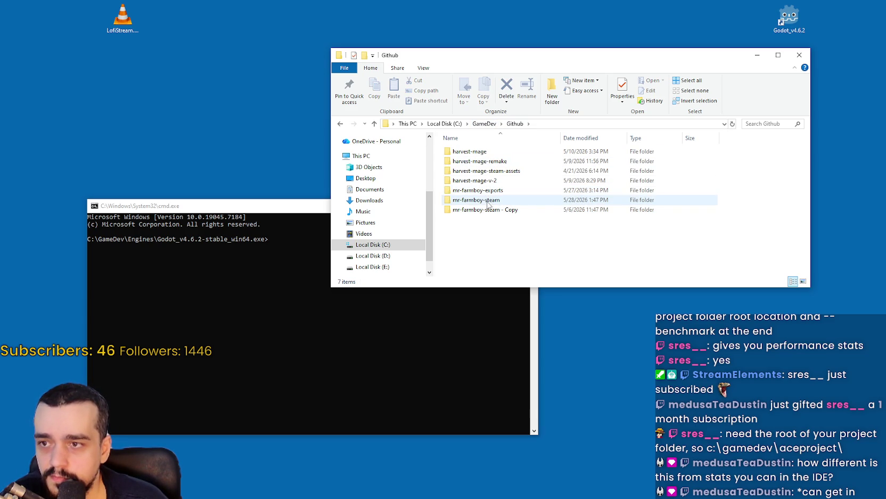
{"action": "double_click", "coordinate": [488, 200]}
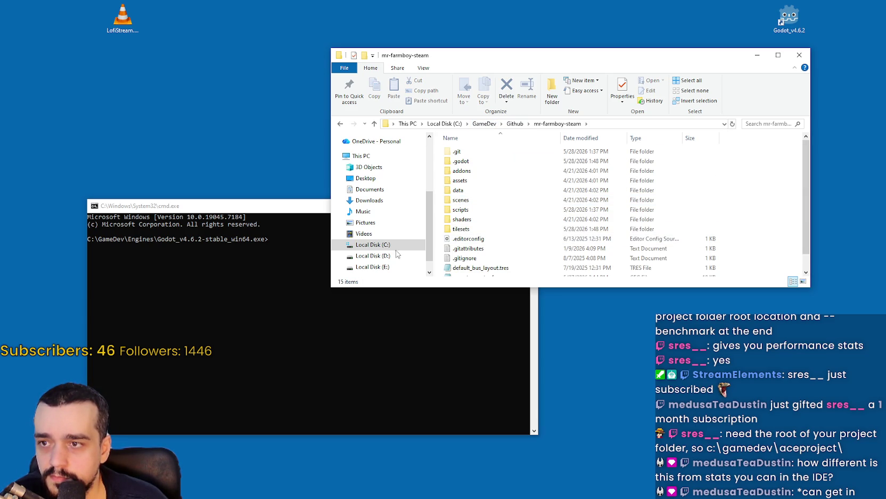
{"action": "right_click", "coordinate": [535, 124]}
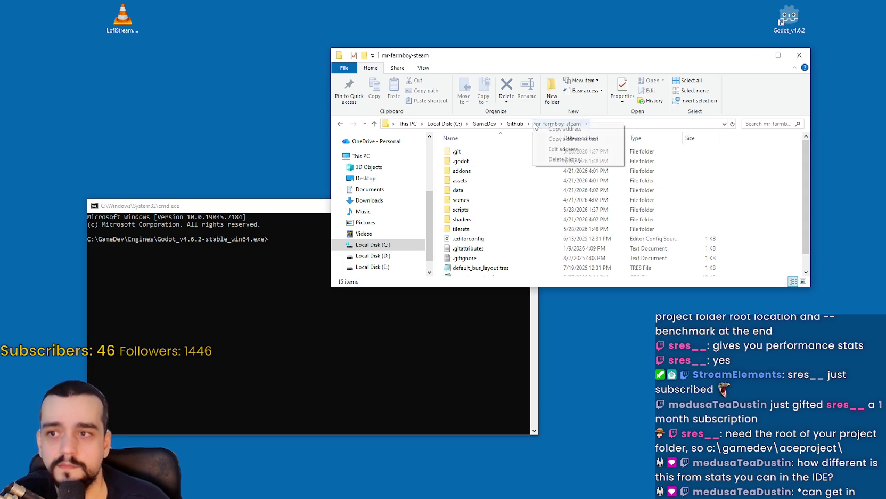
{"action": "right_click", "coordinate": [639, 130]}
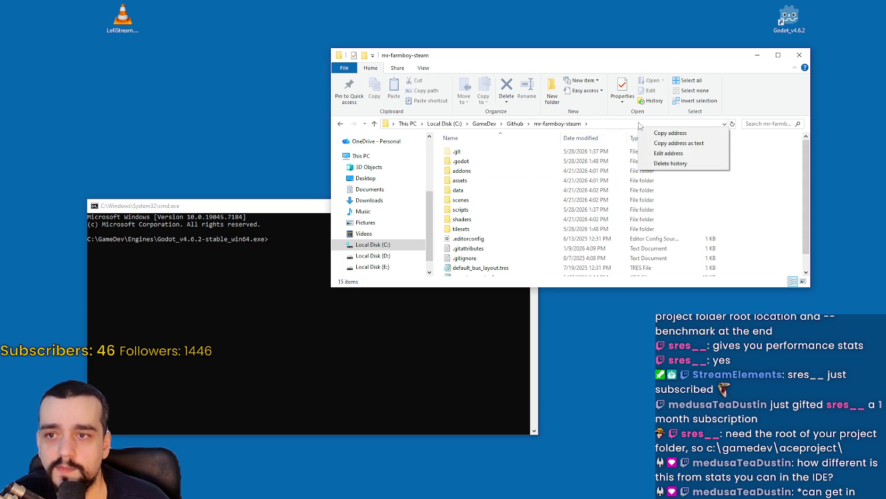
{"action": "left_click", "coordinate": [692, 142]}
{"action": "scroll", "coordinate": [748, 224], "scroll_direction": "down", "scroll_amount": 2}
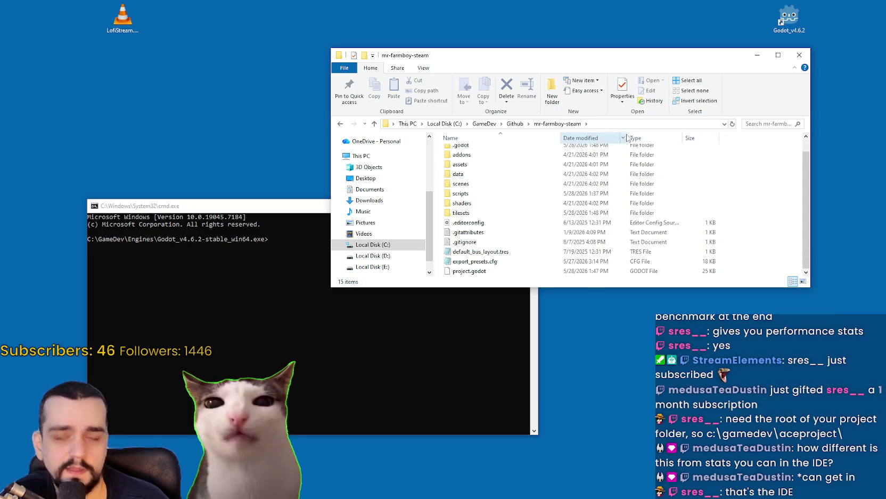
{"action": "left_click_drag", "start_coordinate": [613, 55], "coordinate": [596, 53]}
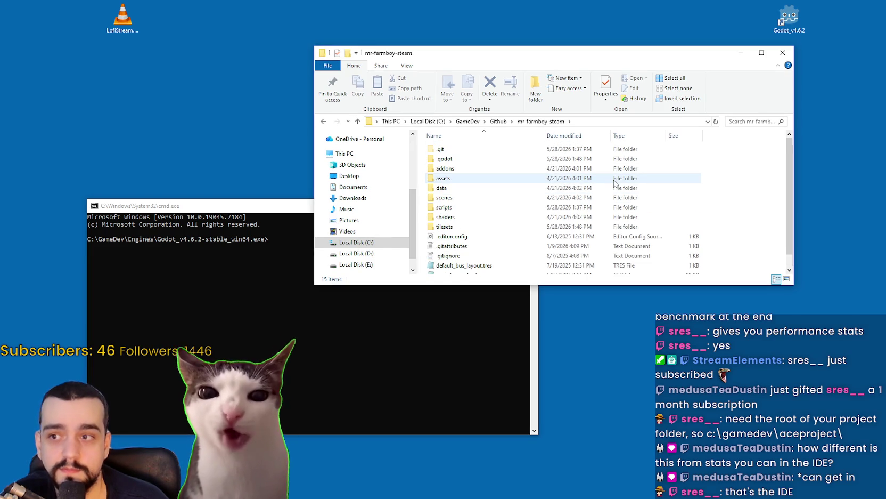
Extract MrFarmBoy.zip in mr-farmboy-exports to a MrFarmBoy folder and open it.
{"action": "key", "text": "alt+Up"}
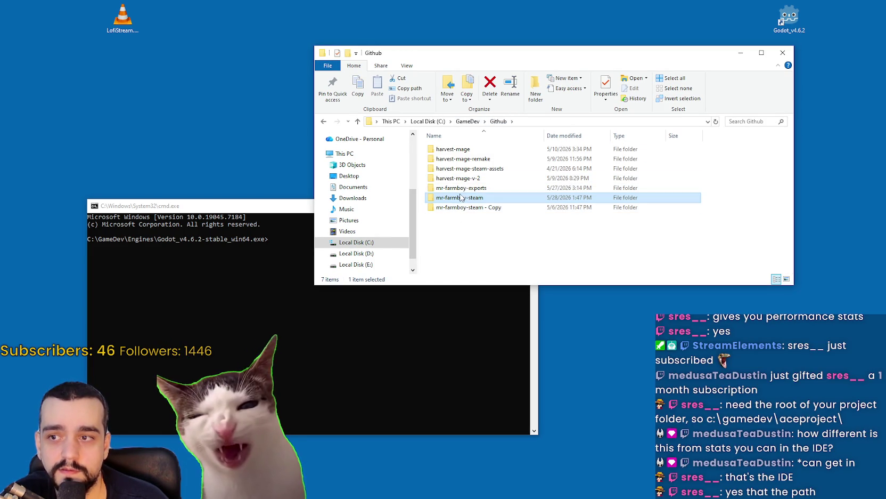
{"action": "double_click", "coordinate": [461, 187]}
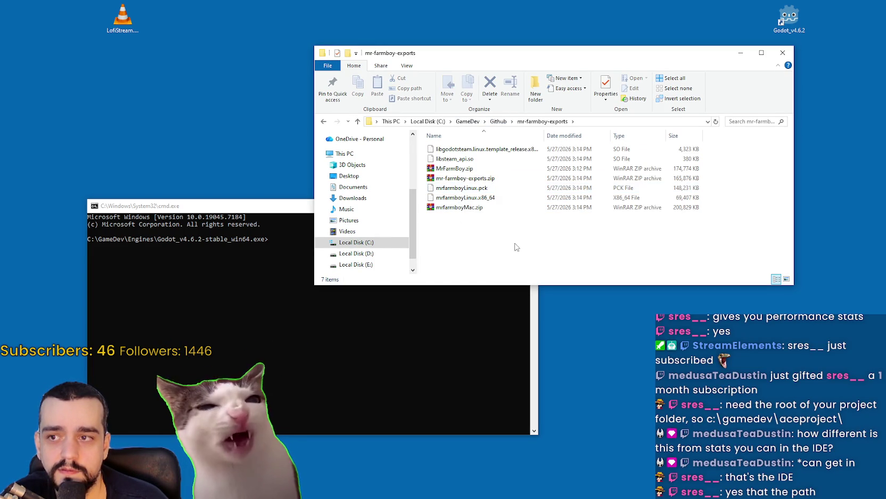
{"action": "right_click", "coordinate": [466, 168]}
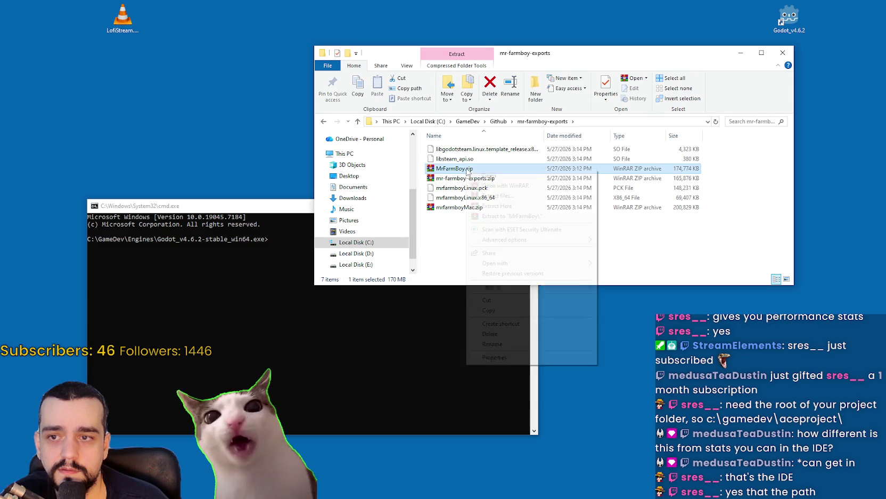
{"action": "left_click", "coordinate": [505, 215]}
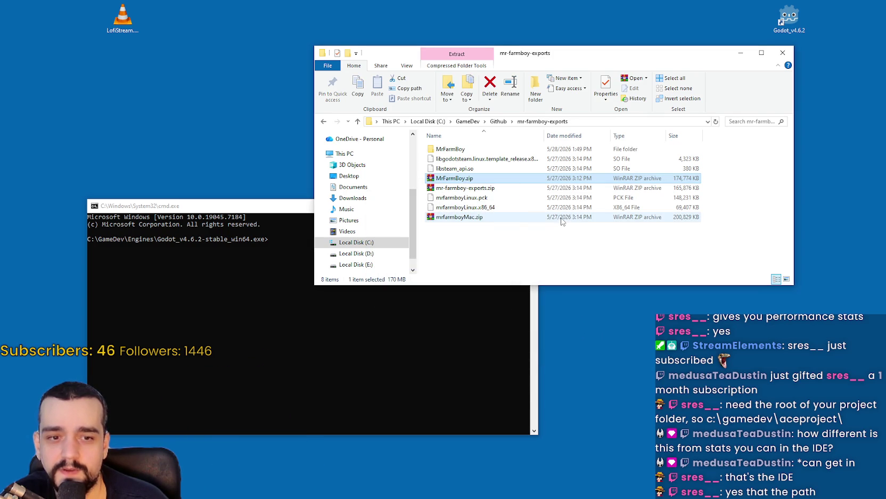
{"action": "double_click", "coordinate": [501, 149]}
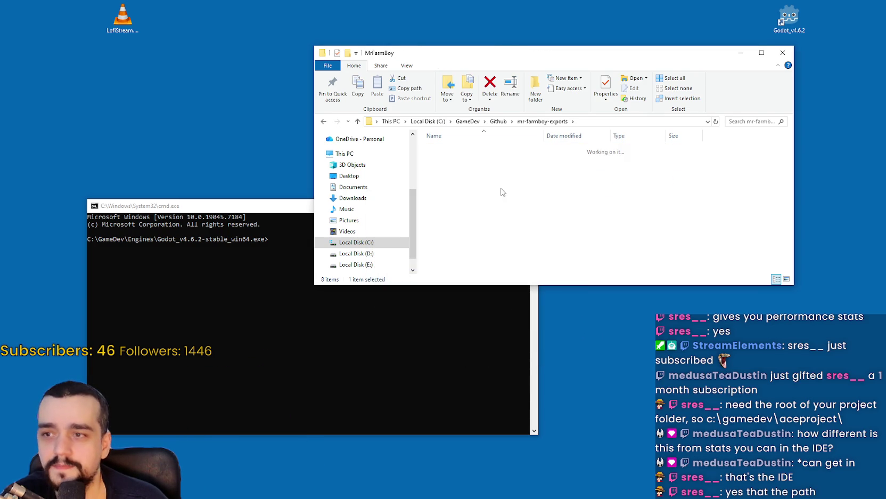
Copy the MrFarmBoy folder's address as text and return to the console.
{"action": "right_click", "coordinate": [597, 122]}
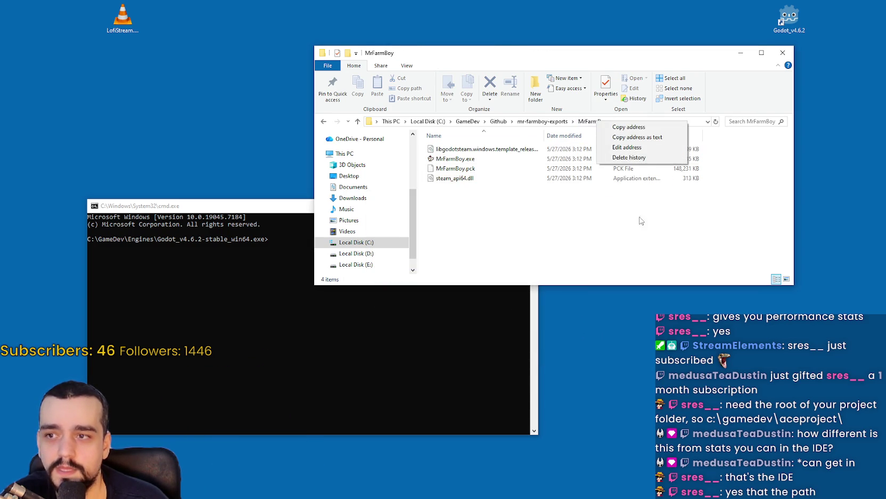
{"action": "left_click", "coordinate": [649, 138]}
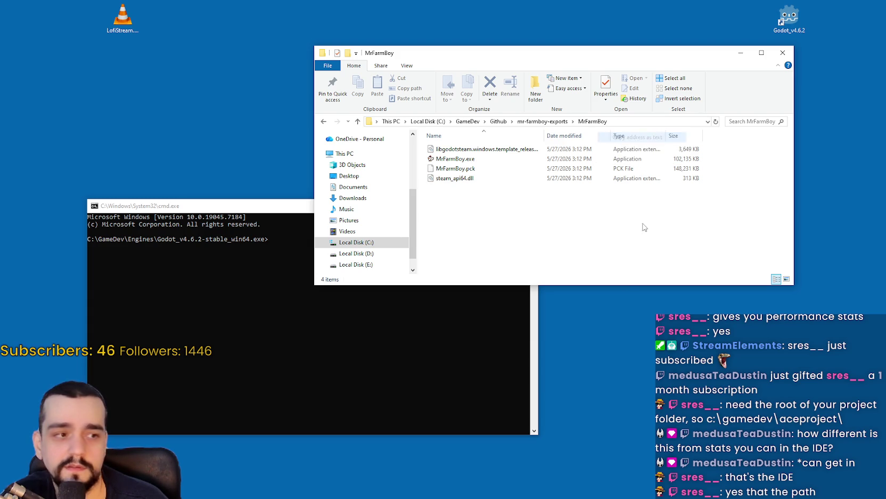
{"action": "right_click", "coordinate": [601, 121]}
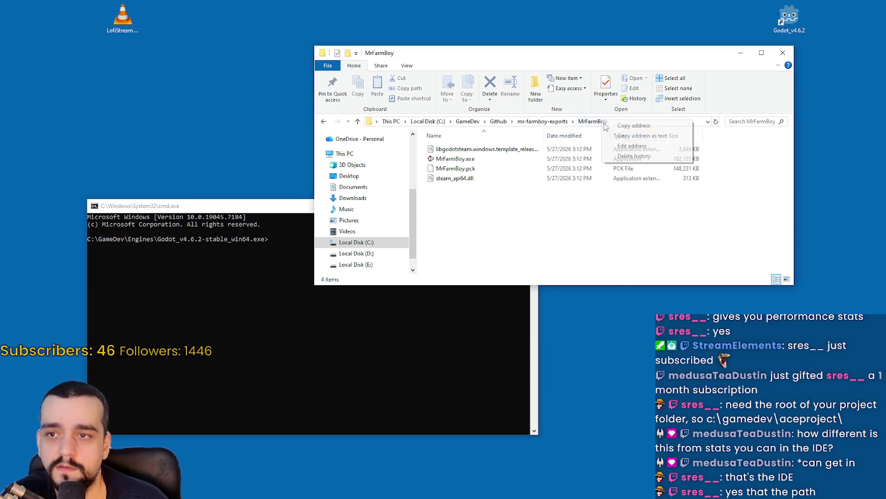
{"action": "left_click", "coordinate": [630, 136]}
{"action": "left_click_drag", "start_coordinate": [302, 205], "coordinate": [324, 198]}
{"action": "left_click", "coordinate": [351, 254]}
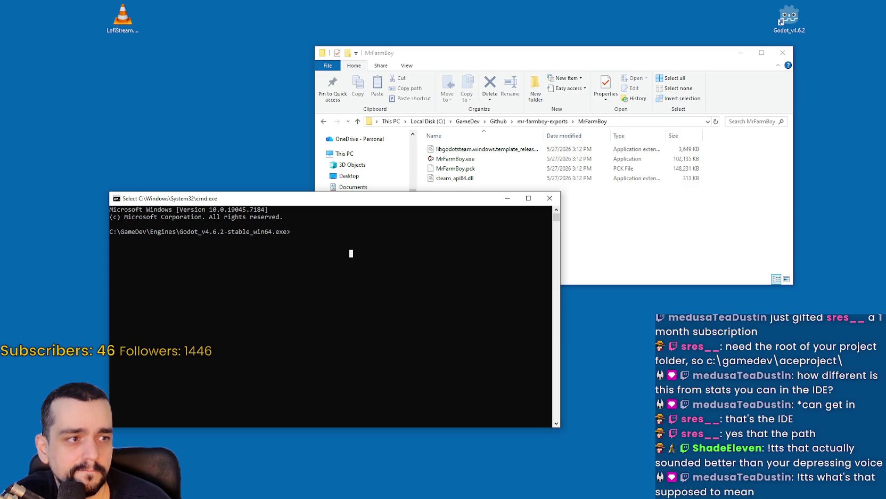
{"action": "mouse_move", "coordinate": [319, 202]}
{"action": "left_mouse_down"}
{"action": "mouse_move", "coordinate": [437, 220]}
{"action": "mouse_move", "coordinate": [435, 193]}
{"action": "left_mouse_up"}
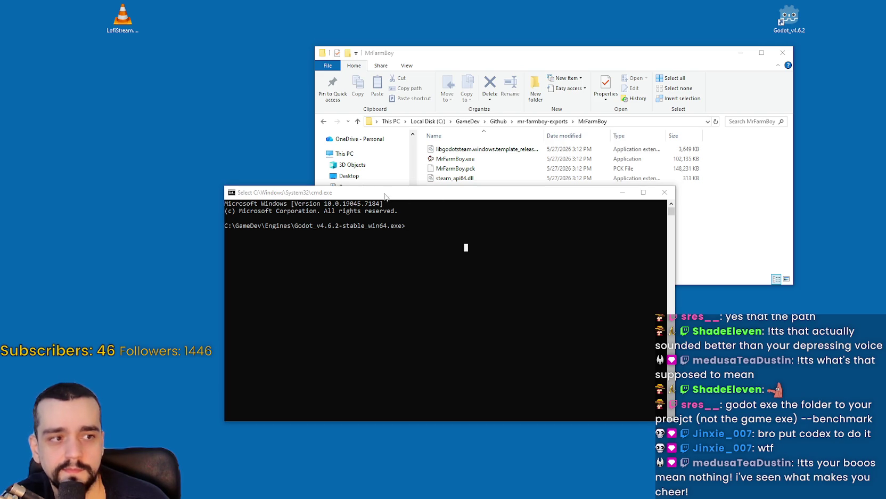
{"action": "left_click_drag", "start_coordinate": [443, 193], "coordinate": [485, 187]}
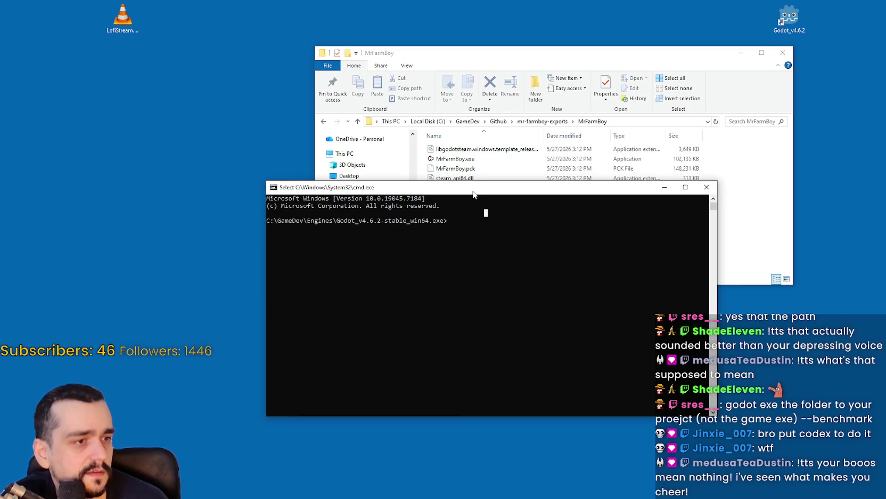
Type Godot_v4.6.2-stable_win64.exe at the prompt, correcting typos and deleting the stray dash.
{"action": "type", "text": "godot4."}
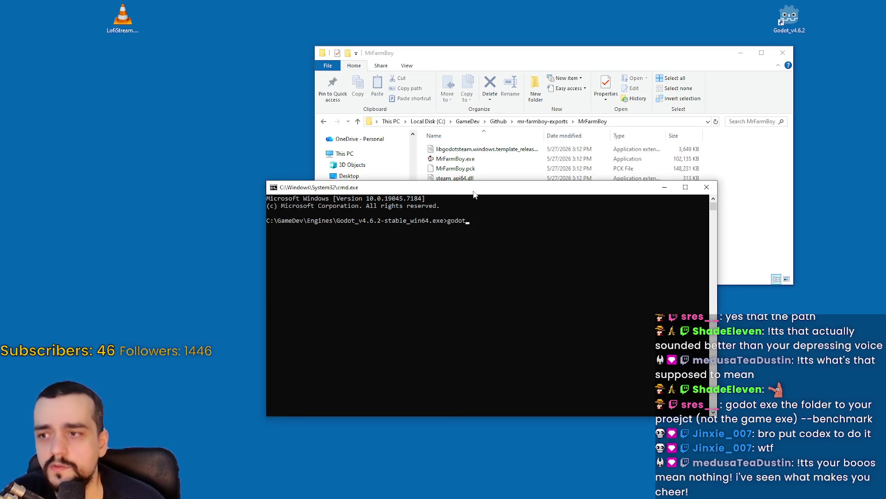
{"action": "key", "text": "BackSpace"}
{"action": "key", "text": "BackSpace"}
{"action": "key", "text": "BackSpace"}
{"action": "type", "text": "_v4."}
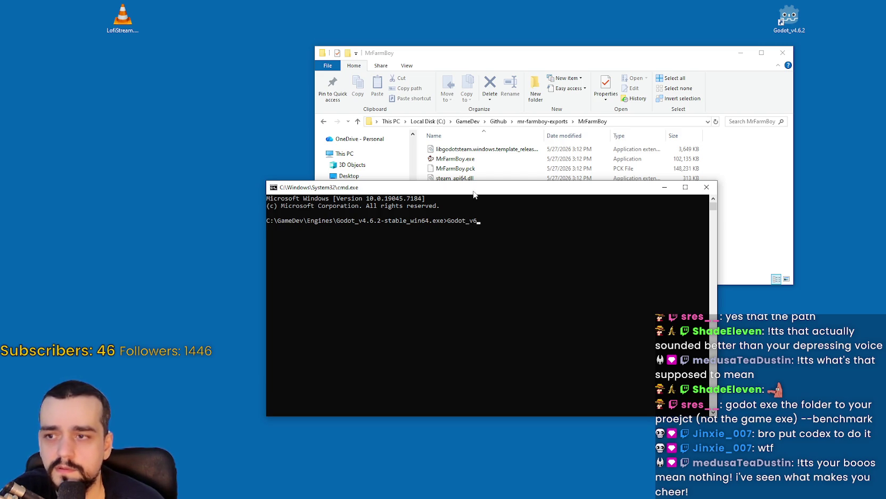
{"action": "key", "text": "BackSpace"}
{"action": "key", "text": "BackSpace"}
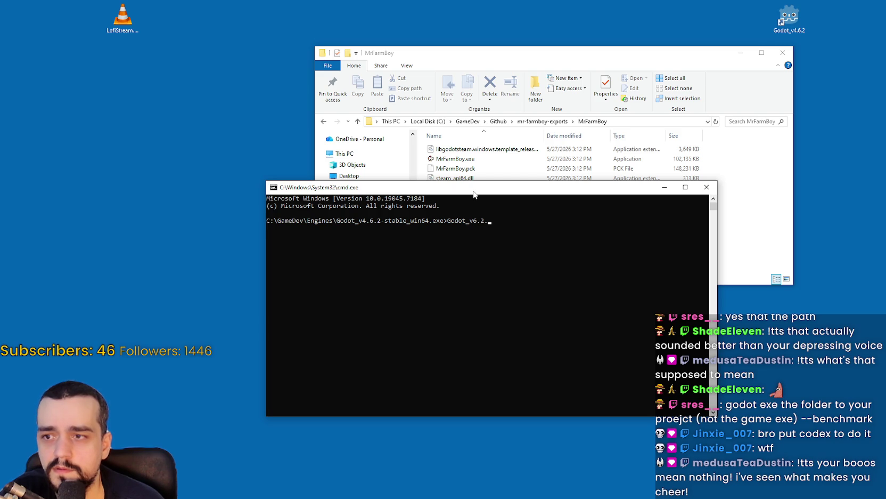
{"action": "key", "text": "BackSpace"}
{"action": "key", "text": "BackSpace"}
{"action": "key", "text": "BackSpace"}
{"action": "type", "text": "4.6."}
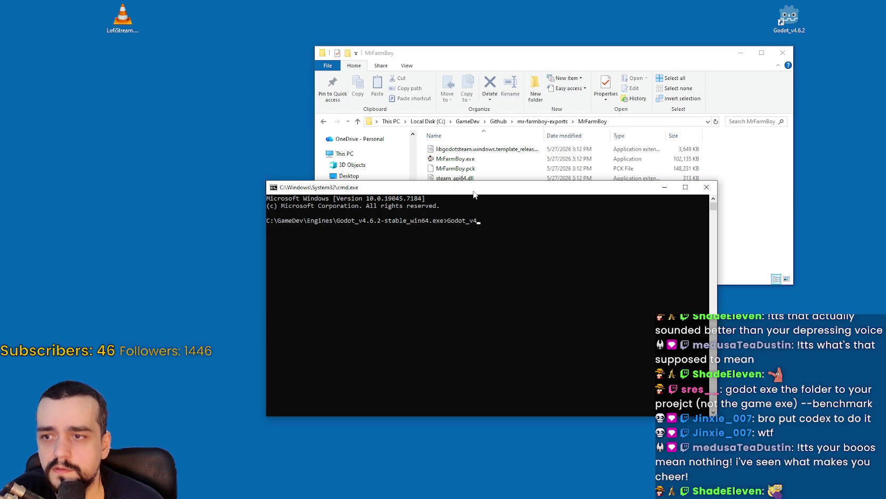
{"action": "type", "text": "2-stable"}
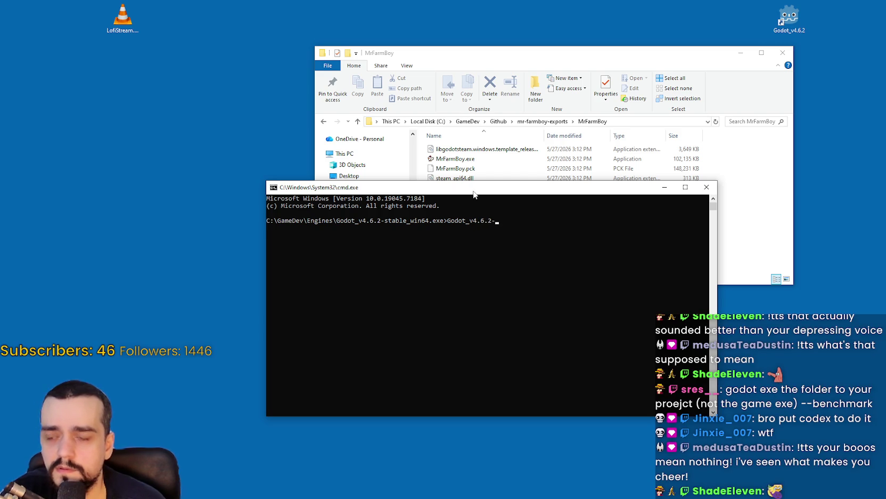
{"action": "type", "text": "_win64."}
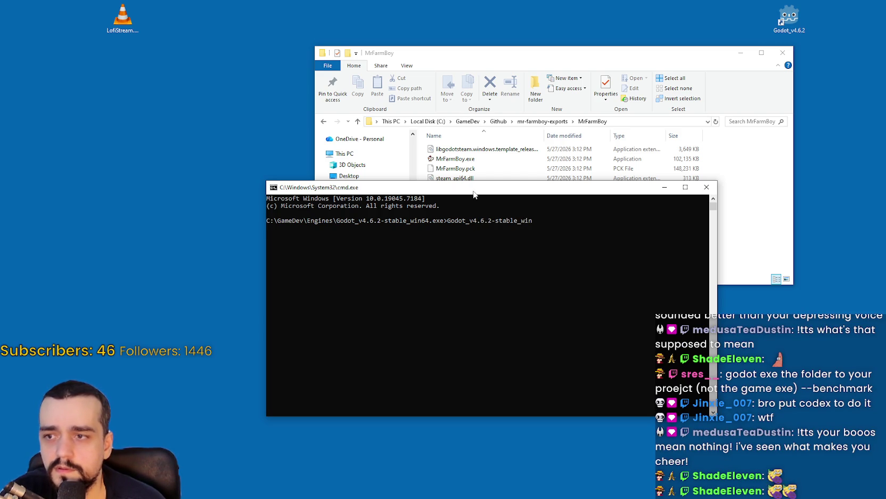
{"action": "type", "text": "exe"}
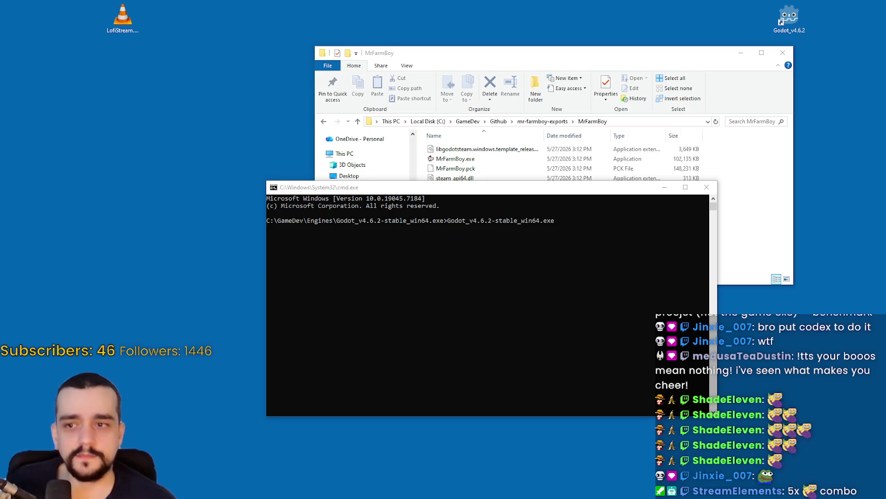
{"action": "left_click", "coordinate": [610, 234]}
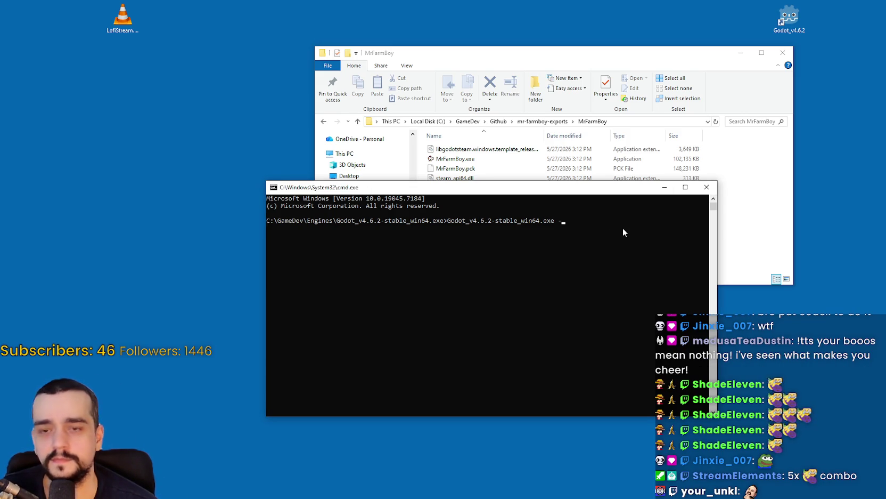
{"action": "type", "text": "-"}
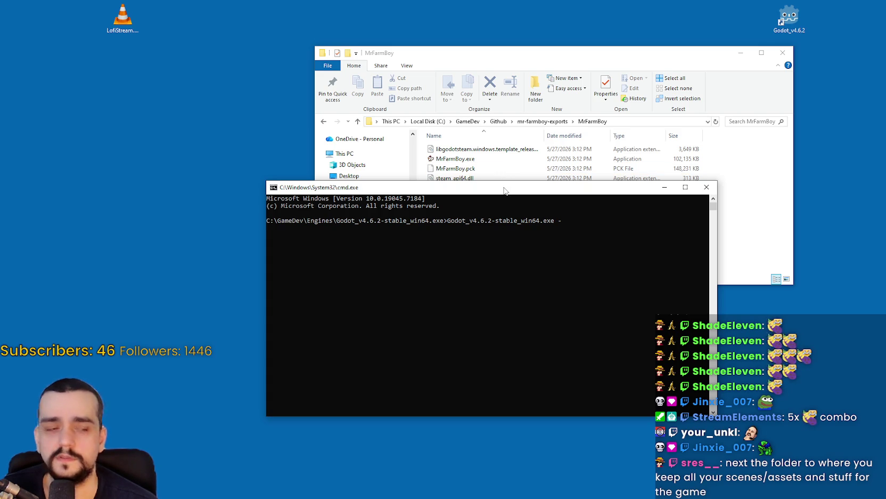
{"action": "left_click_drag", "start_coordinate": [504, 189], "coordinate": [432, 201]}
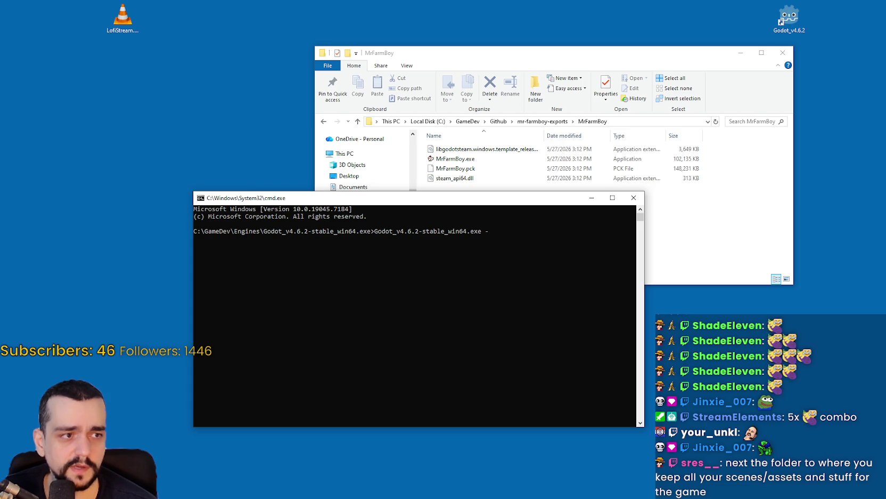
{"action": "key", "text": "BackSpace"}
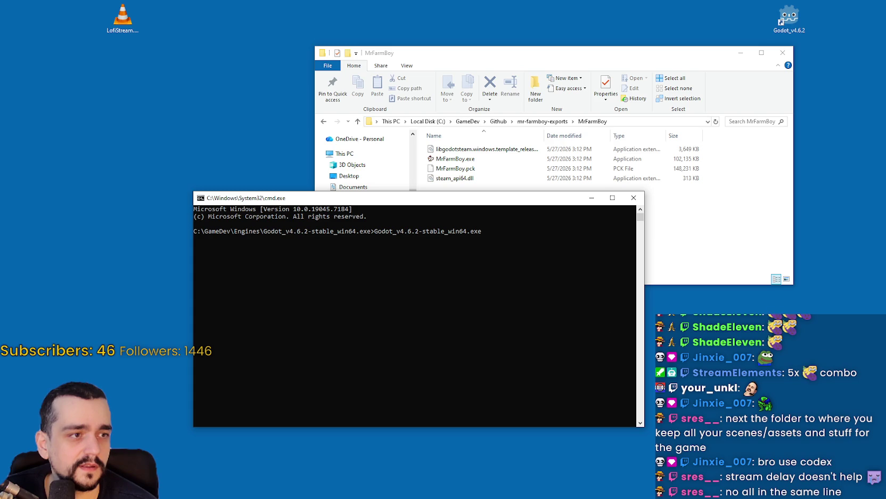
Add -- after the command and browse Explorer to GameDev > Github > mr-farmboy-steam.
{"action": "type", "text": " --"}
{"action": "left_click", "coordinate": [559, 124]}
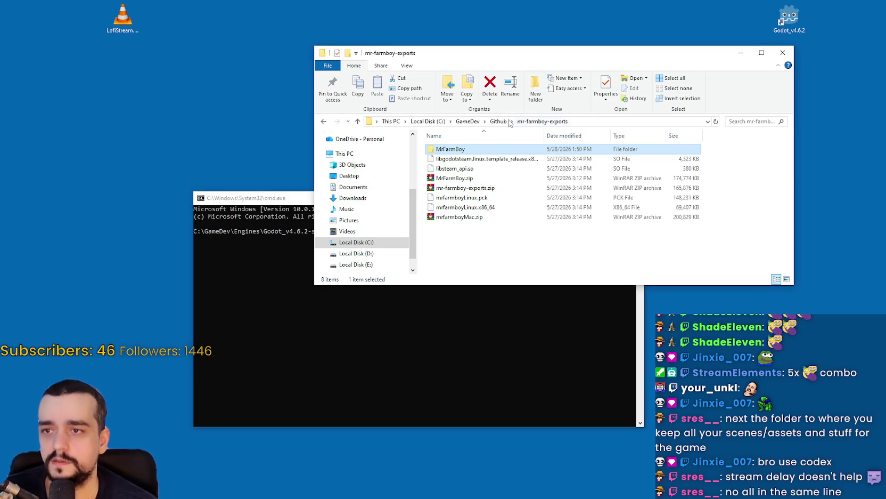
{"action": "left_click", "coordinate": [498, 120]}
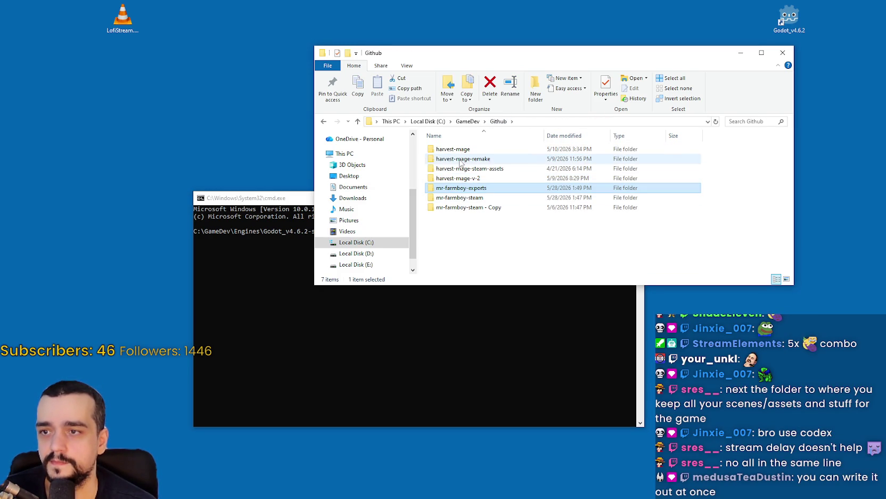
{"action": "left_click", "coordinate": [468, 121]}
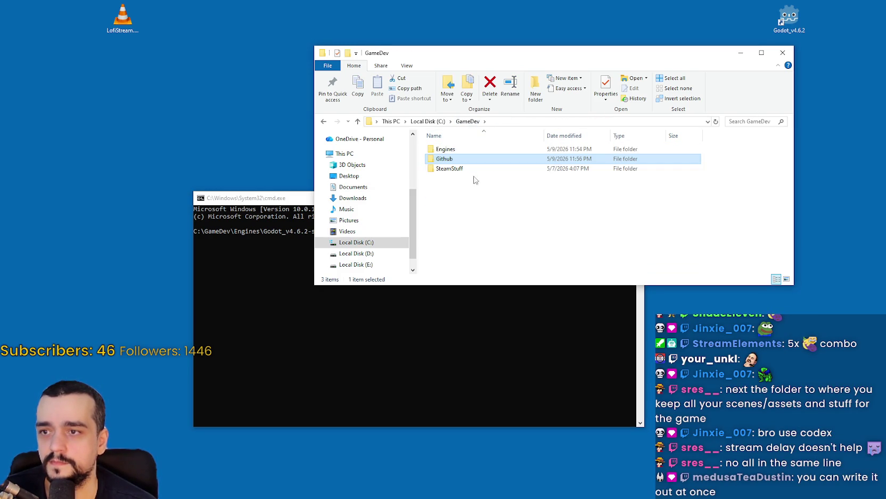
{"action": "double_click", "coordinate": [459, 149]}
{"action": "left_click", "coordinate": [468, 121]}
{"action": "double_click", "coordinate": [458, 159]}
{"action": "double_click", "coordinate": [458, 197]}
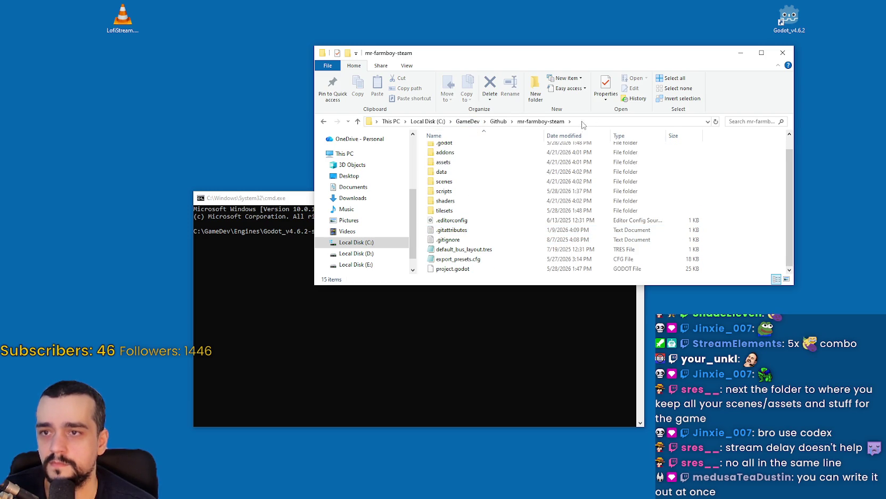
Copy the mr-farmboy-steam folder path and paste it into the console command.
{"action": "right_click", "coordinate": [581, 122]}
{"action": "left_click", "coordinate": [613, 140]}
{"action": "left_click", "coordinate": [520, 314]}
{"action": "type", "text": "C:\\GameDev\\Github\\mr-farmboy-steam"}
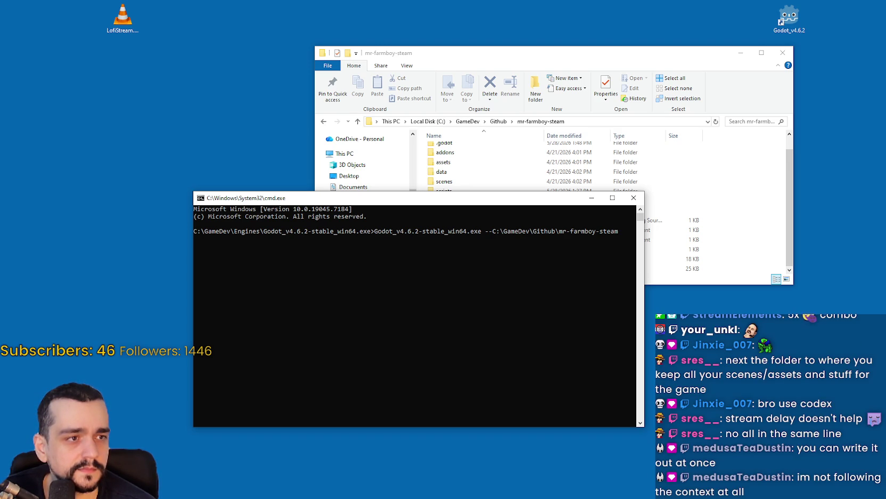
Rework the command line, re-pasting the C:\GameDev\Github\mr-farmboy-steam path after the executable.
{"action": "type", "text": "--"}
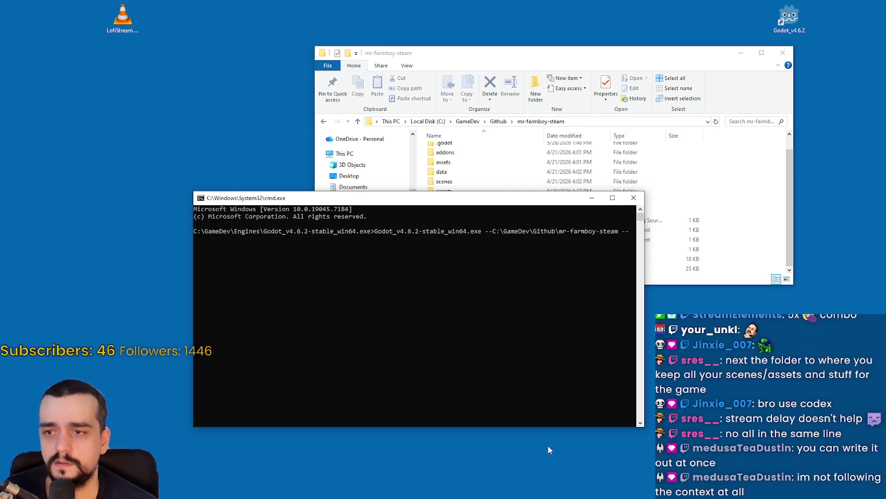
{"action": "left_click_drag", "start_coordinate": [644, 426], "coordinate": [719, 431]}
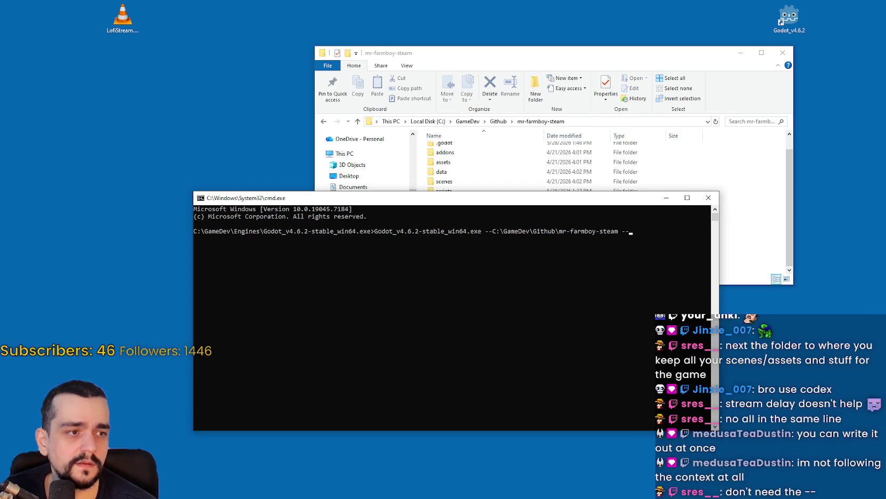
{"action": "left_click", "coordinate": [634, 231]}
{"action": "key", "text": "Escape"}
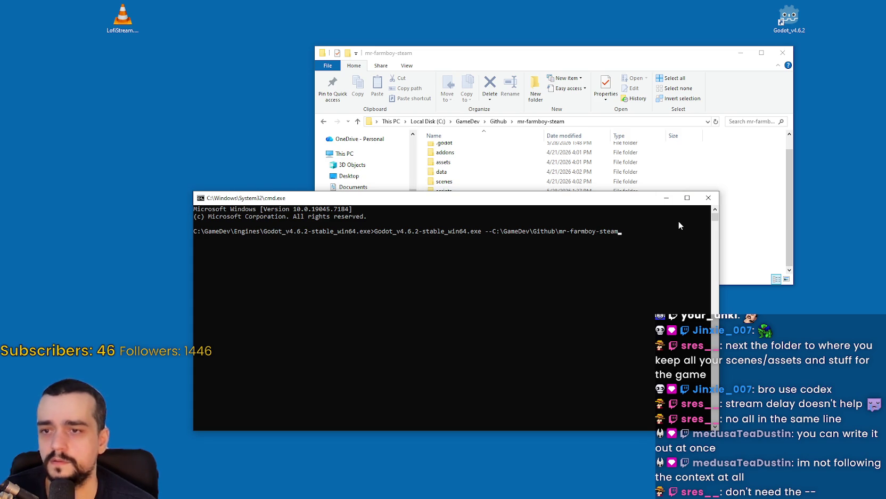
{"action": "key", "text": "BackSpace"}
{"action": "key", "text": "BackSpace"}
{"action": "key", "text": "BackSpace"}
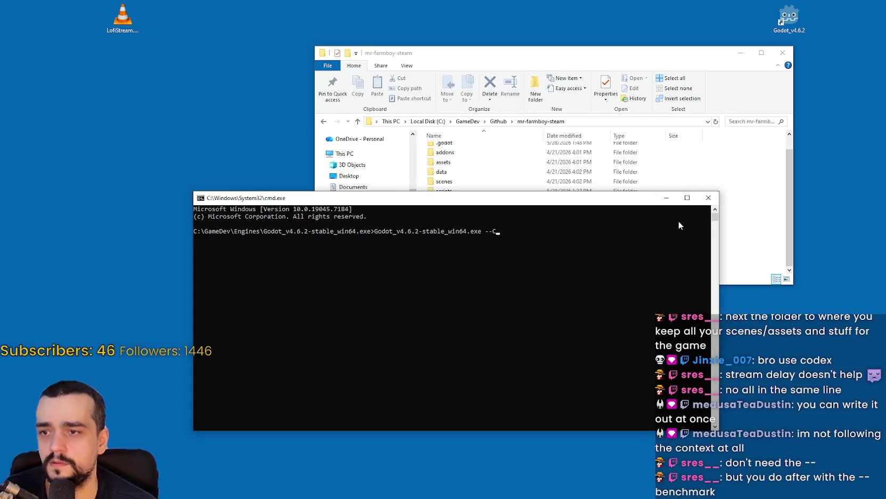
{"action": "type", "text": "C:\\GameDev\\Github\\mr-farmboy-steam"}
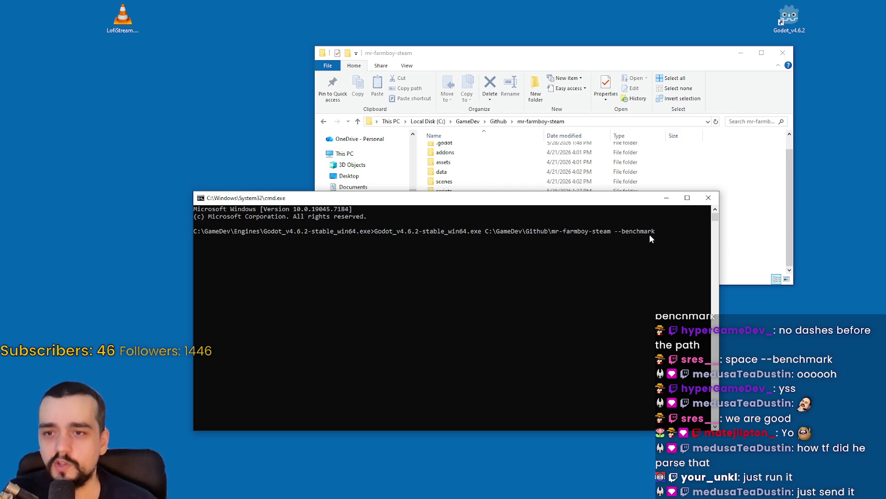
Copy the full Godot command line and run it with --benchmark.
{"action": "mouse_move", "coordinate": [659, 231]}
{"action": "left_mouse_down"}
{"action": "mouse_move", "coordinate": [344, 242]}
{"action": "mouse_move", "coordinate": [320, 233]}
{"action": "mouse_move", "coordinate": [265, 235]}
{"action": "left_mouse_up"}
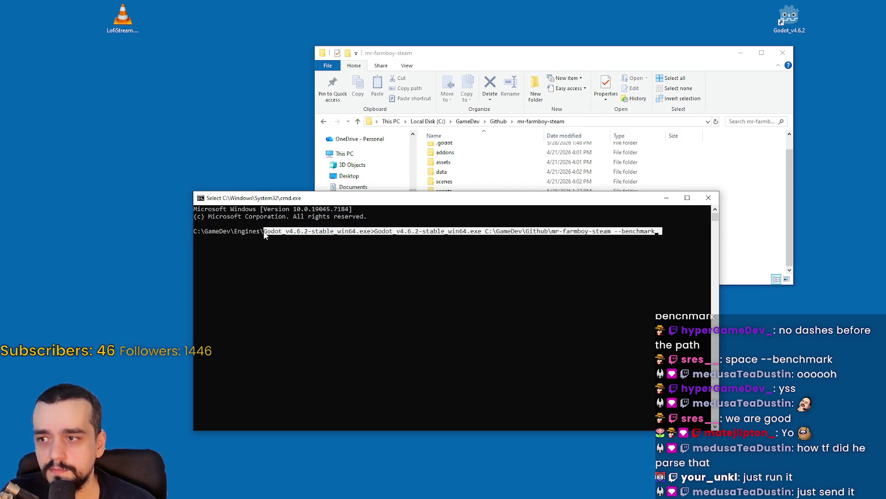
{"action": "left_click", "coordinate": [395, 232]}
{"action": "mouse_move", "coordinate": [376, 234]}
{"action": "left_mouse_down"}
{"action": "mouse_move", "coordinate": [693, 235]}
{"action": "mouse_move", "coordinate": [657, 234]}
{"action": "left_mouse_up"}
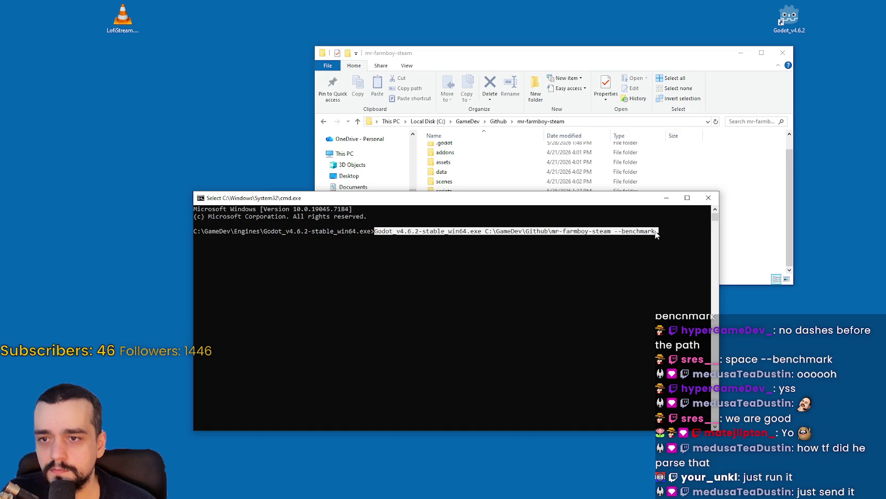
{"action": "right_click", "coordinate": [636, 234]}
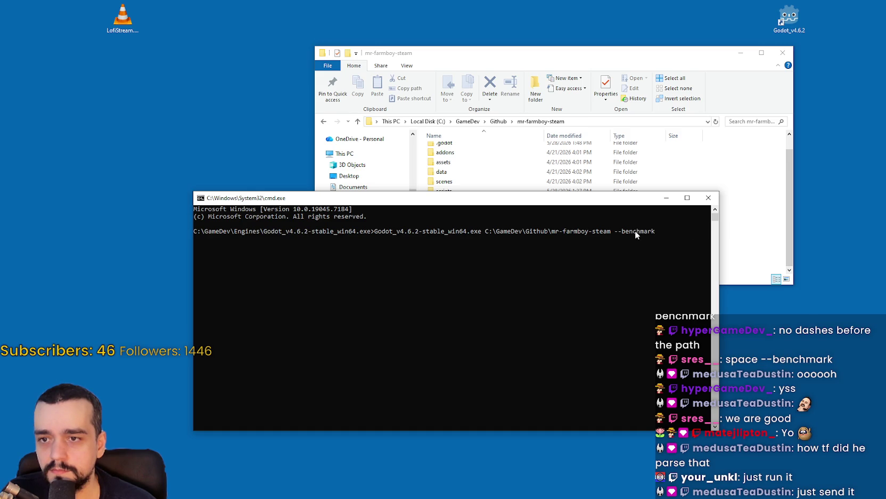
{"action": "left_click", "coordinate": [664, 233]}
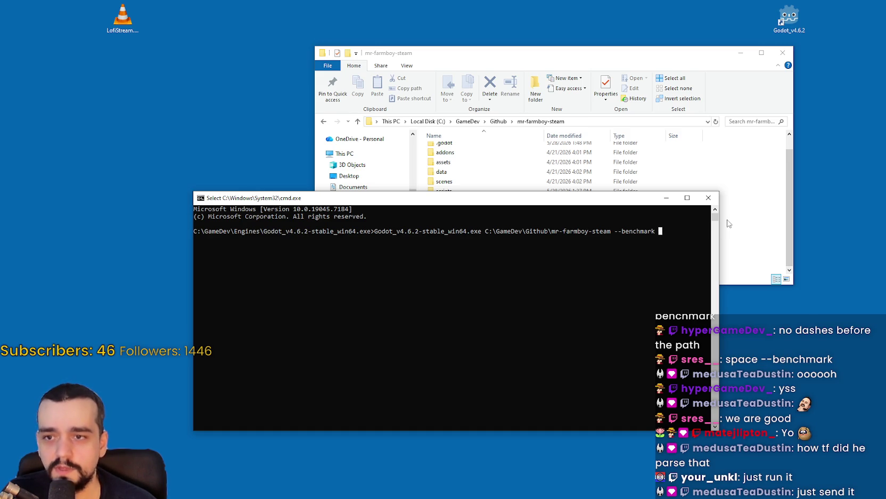
{"action": "key", "text": "Escape"}
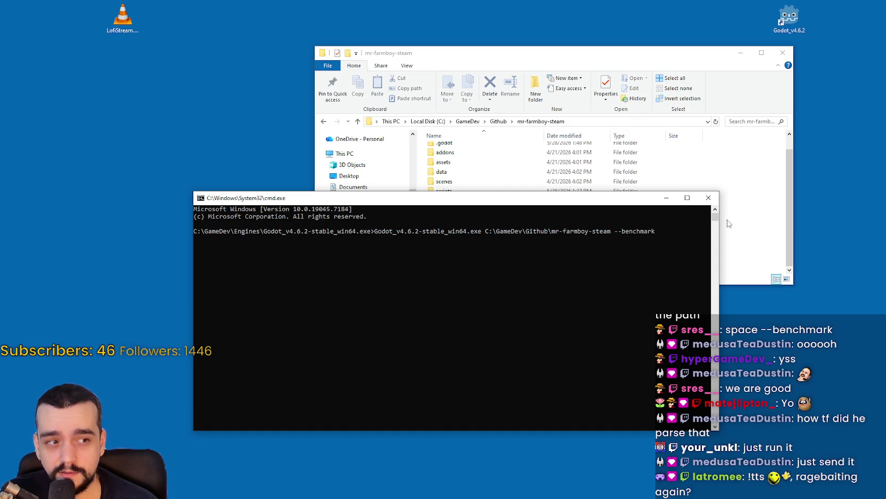
{"action": "left_click", "coordinate": [668, 238]}
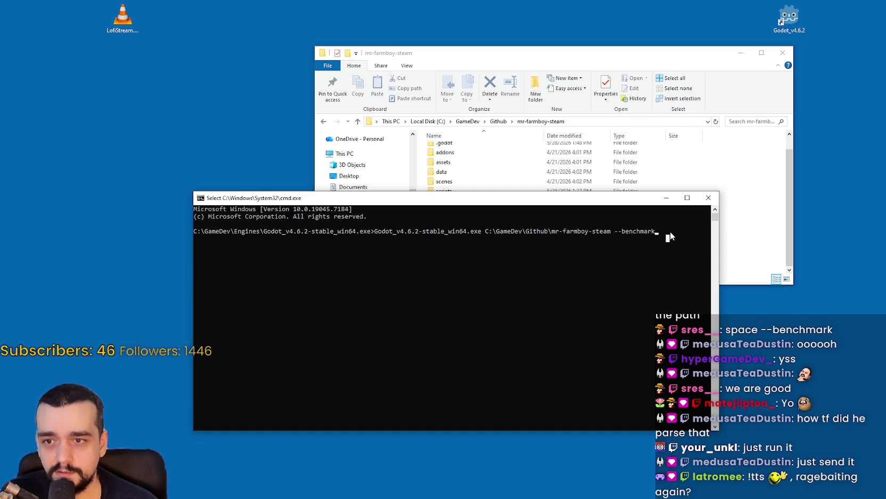
{"action": "key", "text": "Escape"}
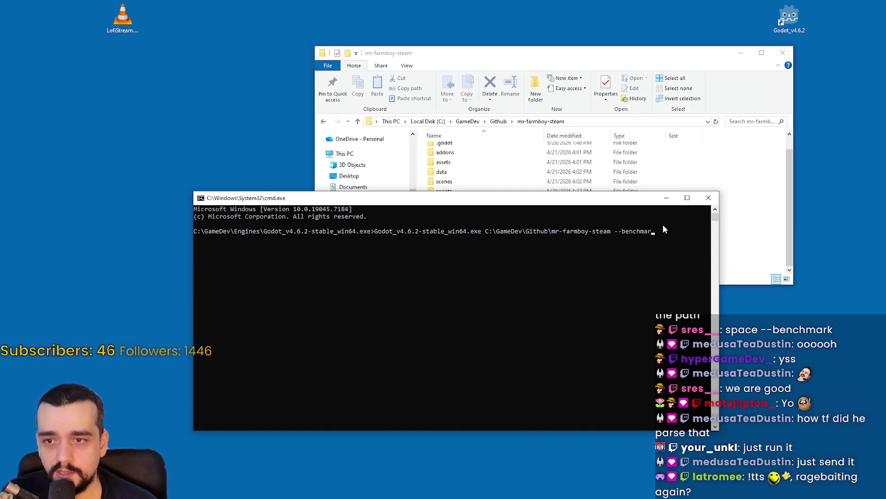
{"action": "key", "text": "Return"}
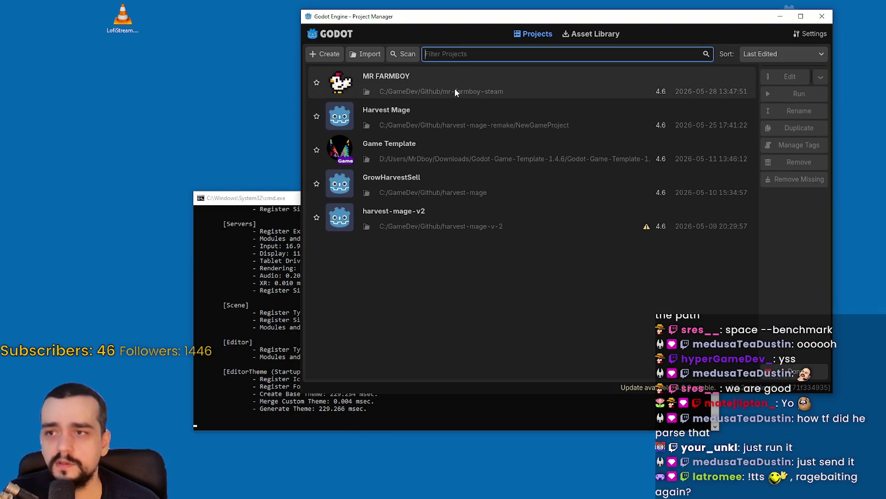
Open MR FARMBOY from the Project Manager's list of five projects.
{"action": "double_click", "coordinate": [455, 86]}
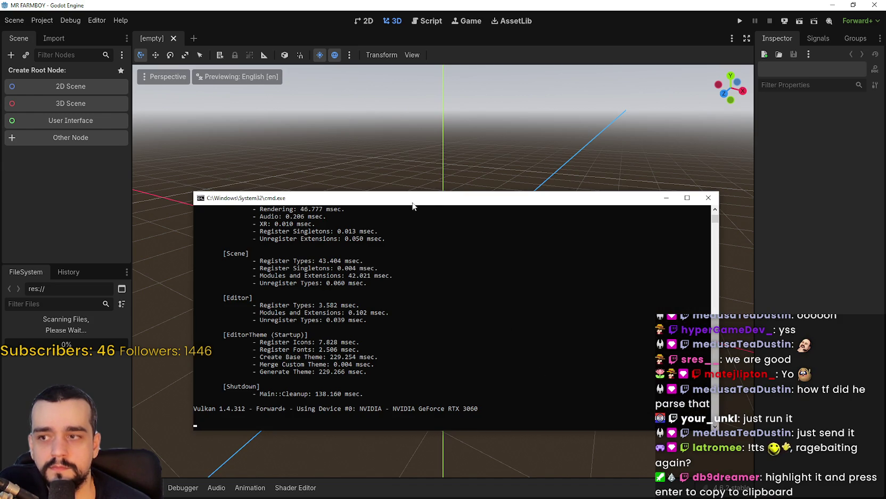
Reposition the console window and scroll through the editor's startup benchmark timings.
{"action": "left_click_drag", "start_coordinate": [411, 202], "coordinate": [527, 89]}
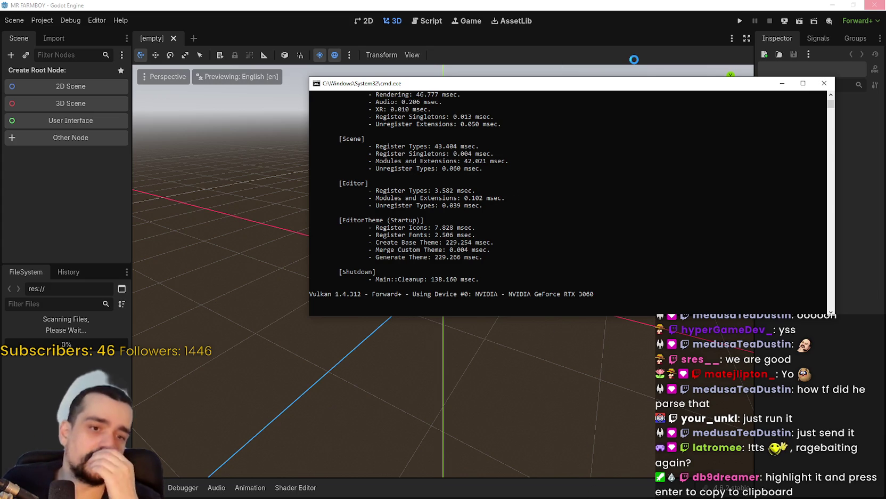
{"action": "scroll", "coordinate": [537, 231], "scroll_direction": "down", "scroll_amount": 3}
{"action": "scroll", "coordinate": [589, 269], "scroll_direction": "up", "scroll_amount": 10}
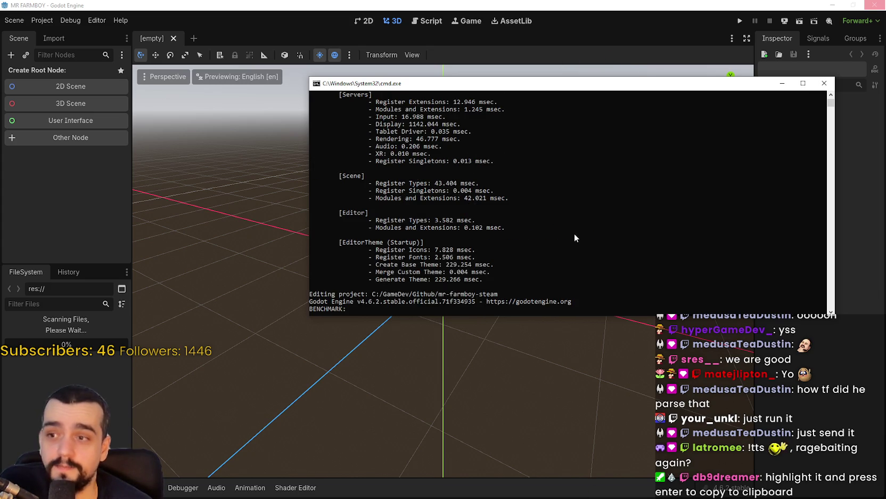
{"action": "scroll", "coordinate": [574, 239], "scroll_direction": "down", "scroll_amount": 12}
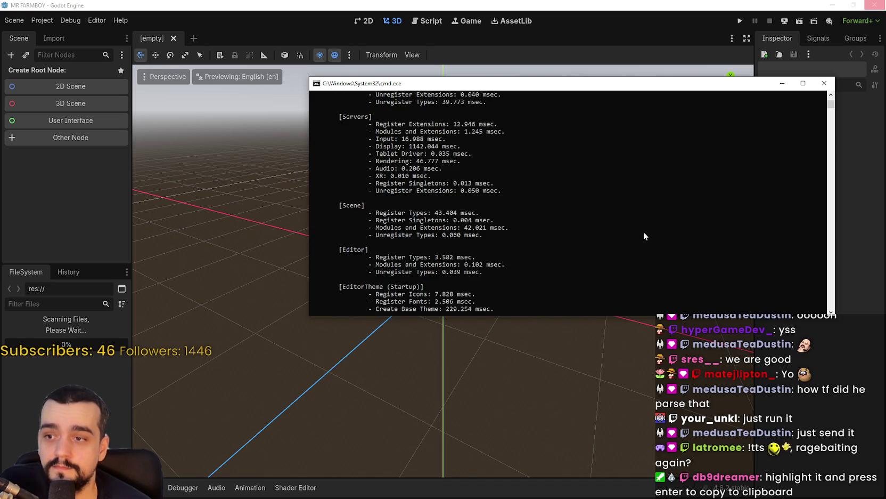
{"action": "scroll", "coordinate": [644, 232], "scroll_direction": "down", "scroll_amount": 8}
{"action": "mouse_move", "coordinate": [526, 84]}
{"action": "left_mouse_down"}
{"action": "mouse_move", "coordinate": [494, 151]}
{"action": "mouse_move", "coordinate": [522, 66]}
{"action": "mouse_move", "coordinate": [530, 128]}
{"action": "left_mouse_up"}
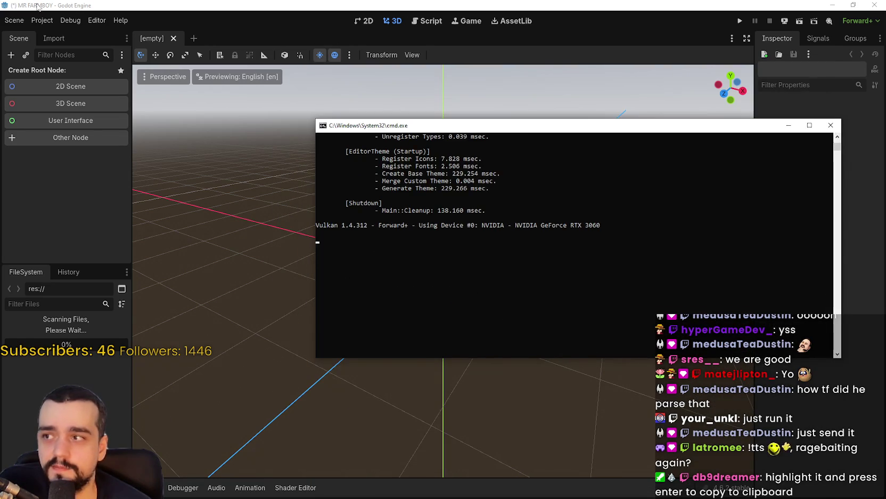
Switch between the Godot editor and the console to re-read the log, then return to chickenCoop.
{"action": "left_click", "coordinate": [362, 317]}
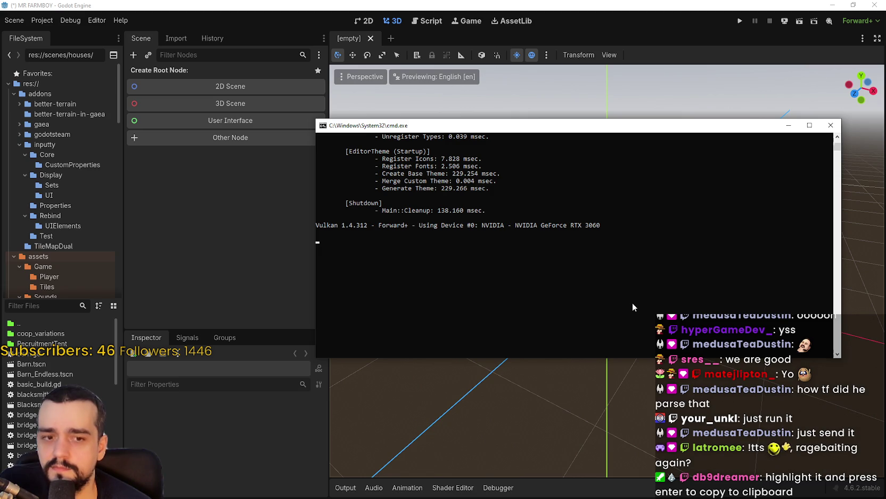
{"action": "left_click_drag", "start_coordinate": [541, 125], "coordinate": [495, 105]}
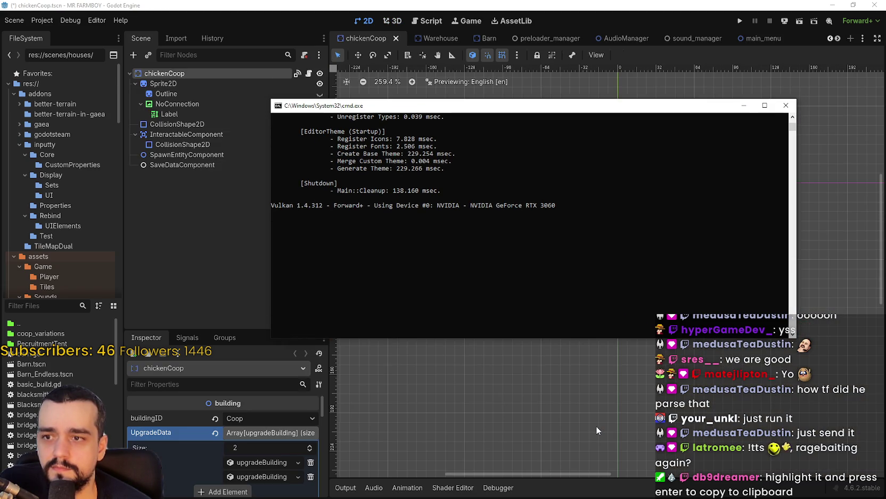
{"action": "scroll", "coordinate": [539, 220], "scroll_direction": "up", "scroll_amount": 2}
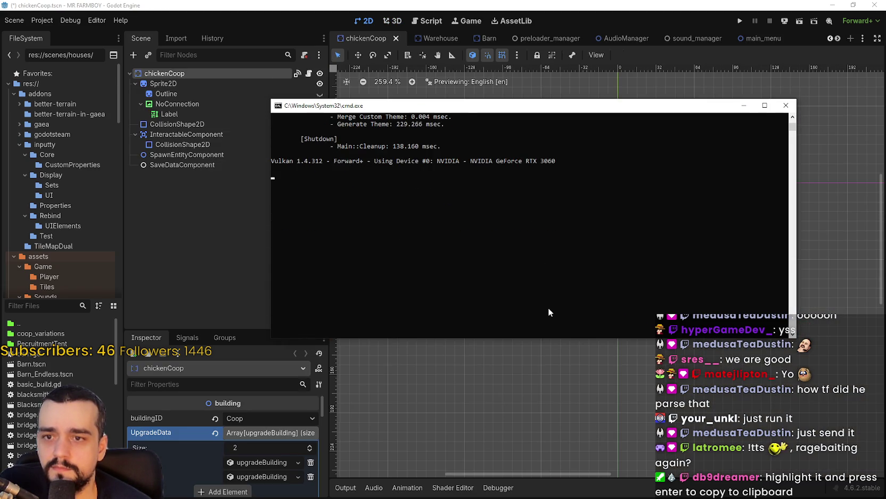
{"action": "left_click_drag", "start_coordinate": [320, 110], "coordinate": [409, 102]}
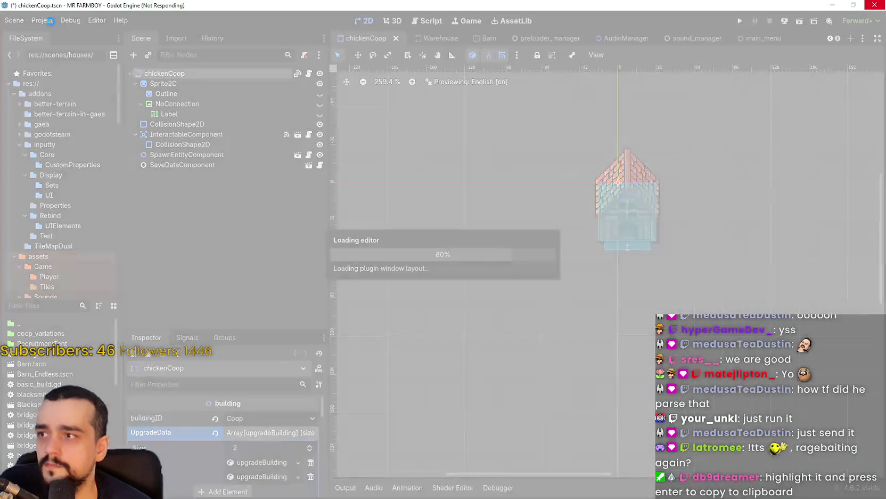
{"action": "key", "text": "alt+Tab"}
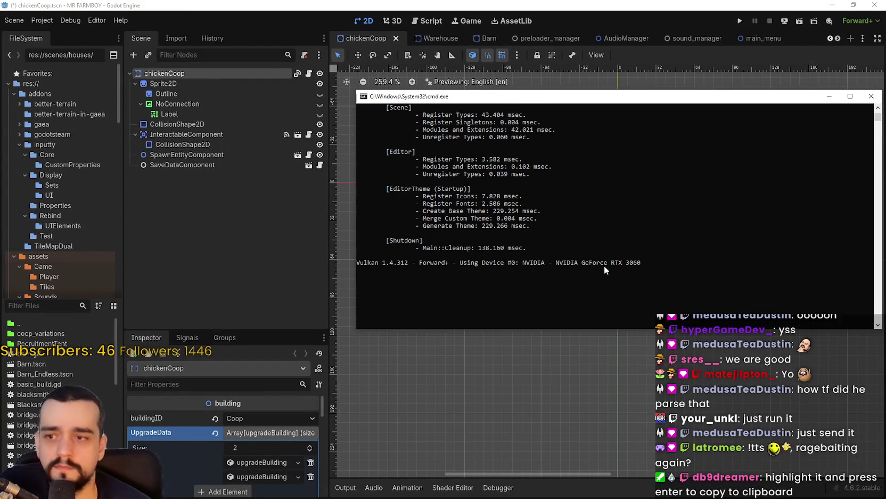
{"action": "scroll", "coordinate": [609, 258], "scroll_direction": "up", "scroll_amount": 5}
{"action": "scroll", "coordinate": [612, 251], "scroll_direction": "down", "scroll_amount": 9}
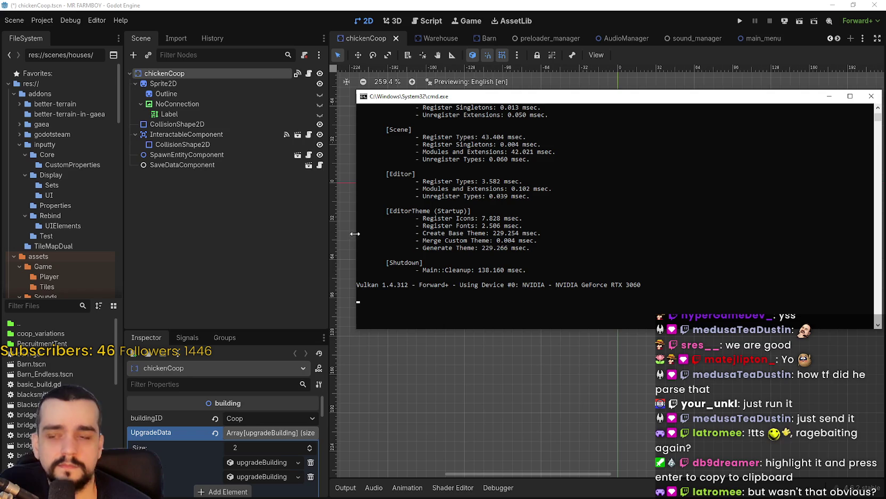
{"action": "left_click", "coordinate": [282, 288]}
{"action": "scroll", "coordinate": [493, 237], "scroll_direction": "up", "scroll_amount": 2}
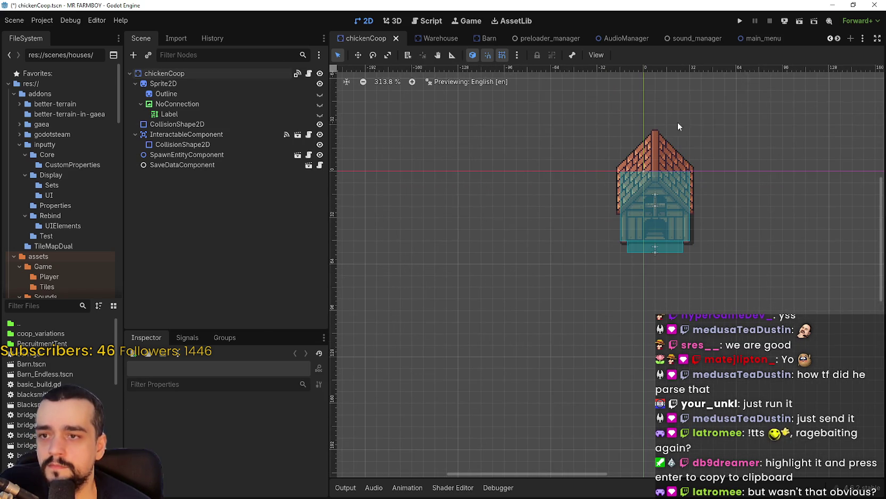
Save the scene, run MR FARMBOY, and scroll the console's benchmark output while it loads.
{"action": "left_click", "coordinate": [744, 19]}
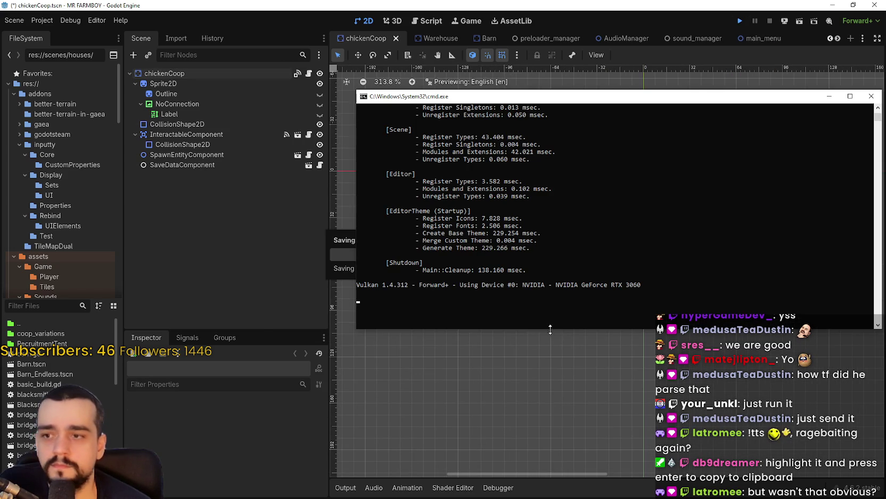
{"action": "scroll", "coordinate": [551, 245], "scroll_direction": "up", "scroll_amount": 12}
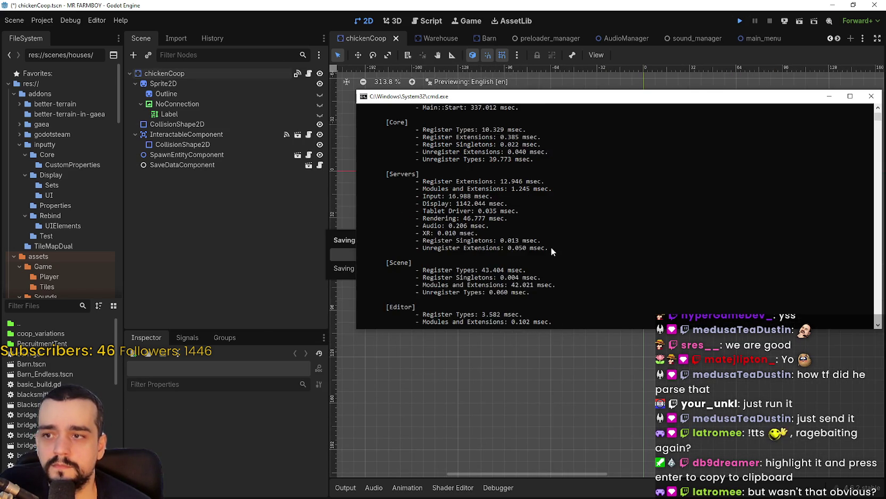
{"action": "scroll", "coordinate": [550, 243], "scroll_direction": "down", "scroll_amount": 3}
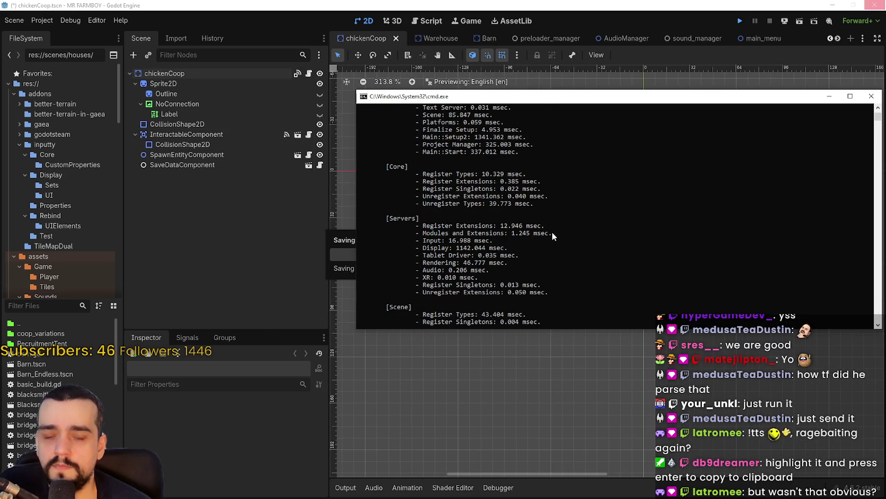
{"action": "scroll", "coordinate": [552, 232], "scroll_direction": "down", "scroll_amount": 10}
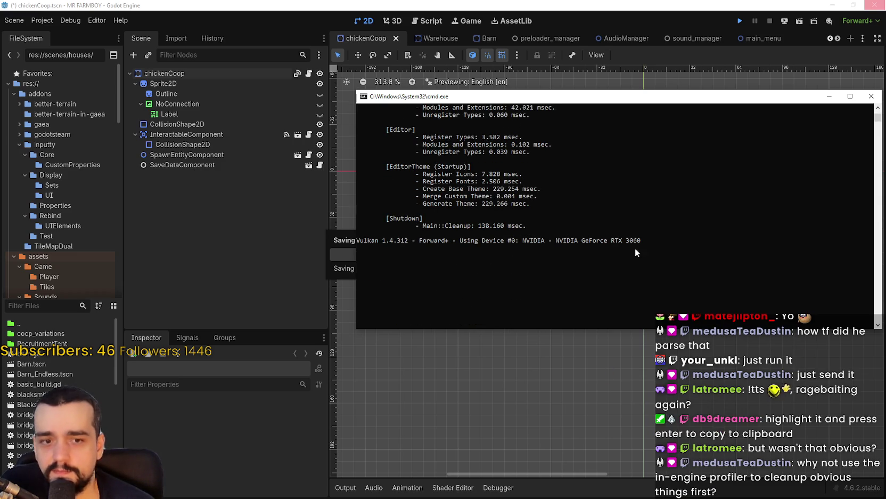
{"action": "scroll", "coordinate": [642, 240], "scroll_direction": "down", "scroll_amount": 2}
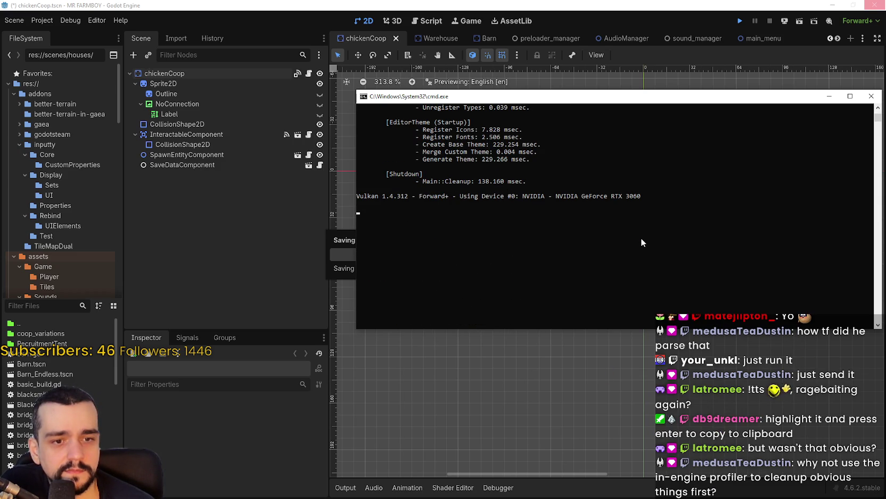
{"action": "scroll", "coordinate": [641, 243], "scroll_direction": "up", "scroll_amount": 3}
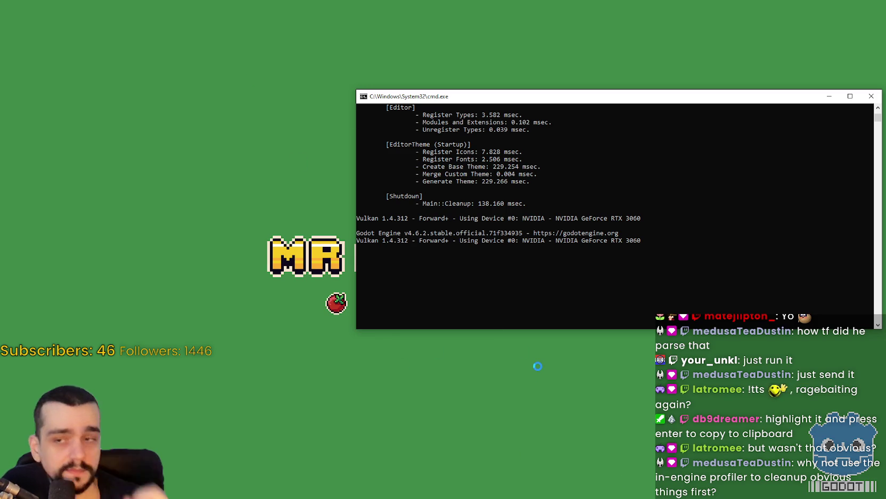
Scroll the console log while the game loads to its MR FARMBOY title screen.
{"action": "scroll", "coordinate": [524, 301], "scroll_direction": "up", "scroll_amount": 9}
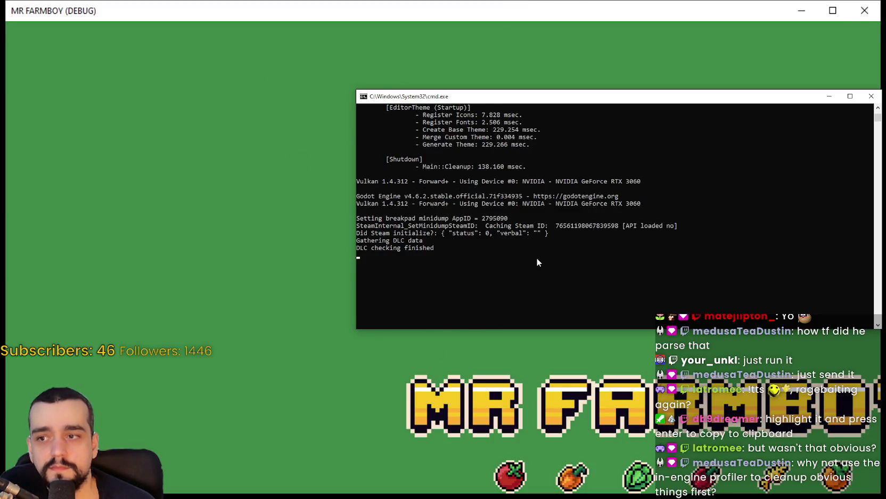
{"action": "scroll", "coordinate": [561, 256], "scroll_direction": "up", "scroll_amount": 2}
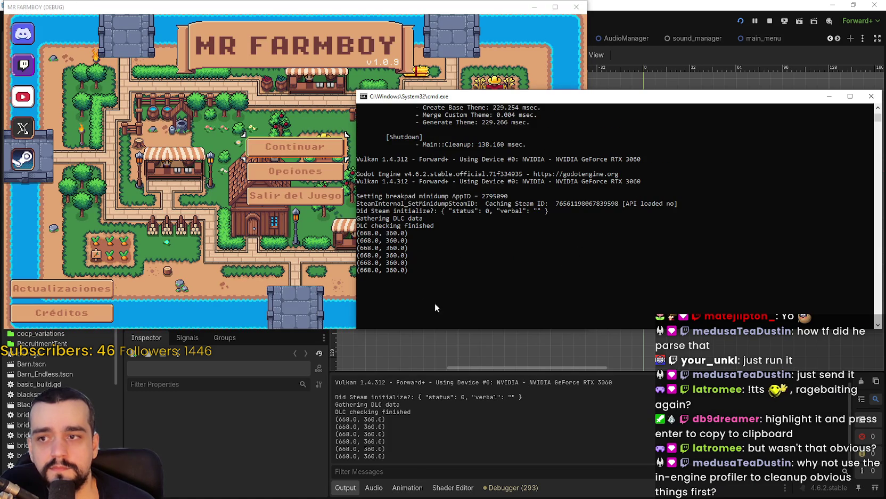
{"action": "scroll", "coordinate": [593, 263], "scroll_direction": "up", "scroll_amount": 15}
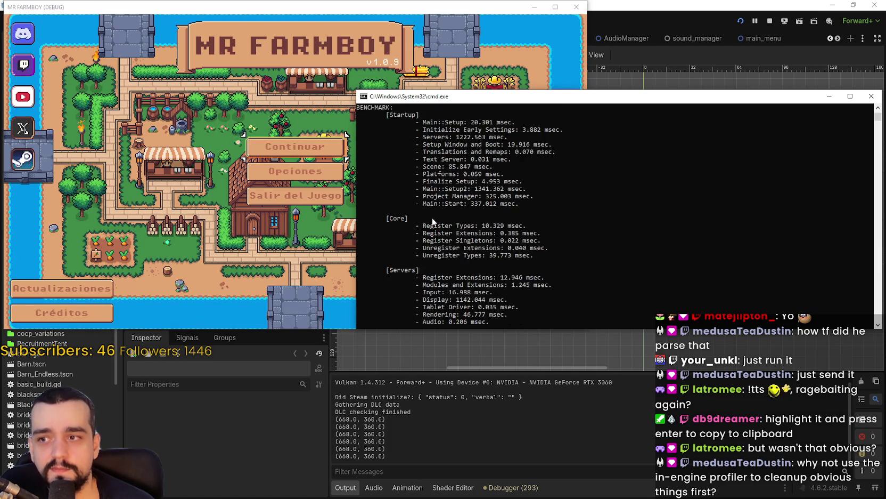
{"action": "scroll", "coordinate": [601, 252], "scroll_direction": "down", "scroll_amount": 3}
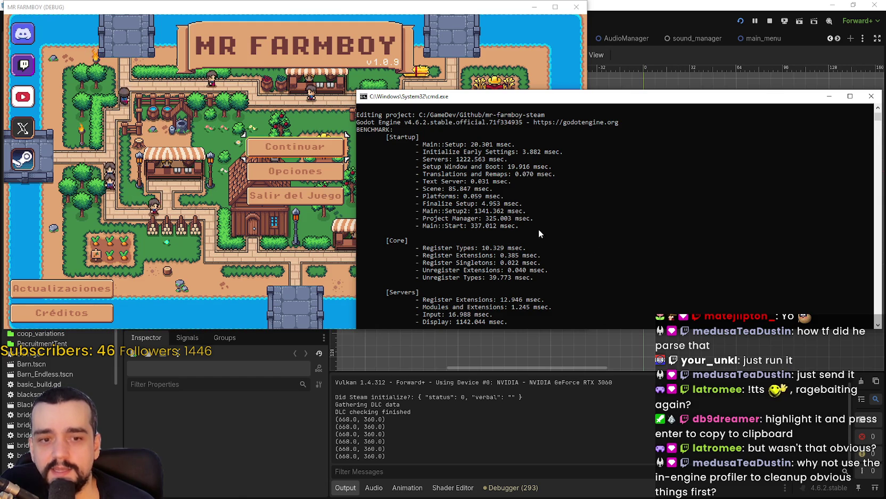
{"action": "scroll", "coordinate": [483, 220], "scroll_direction": "down", "scroll_amount": 7}
{"action": "scroll", "coordinate": [476, 217], "scroll_direction": "down", "scroll_amount": 2}
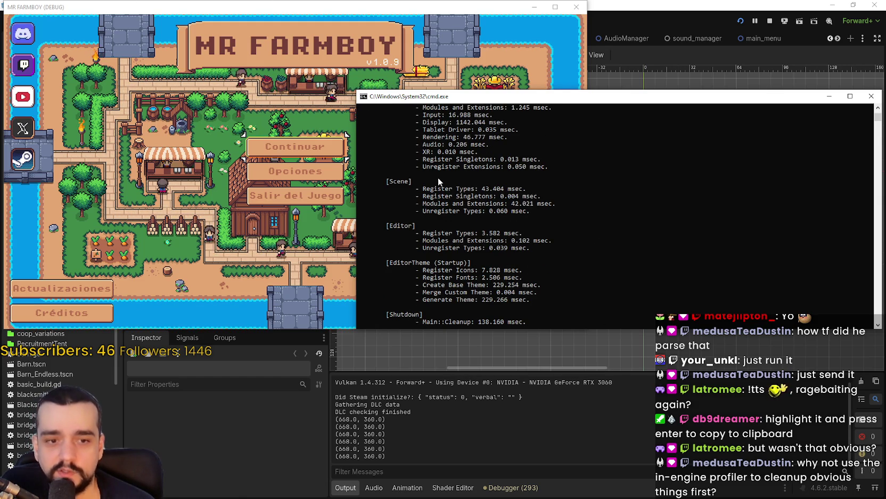
{"action": "scroll", "coordinate": [462, 200], "scroll_direction": "down", "scroll_amount": 7}
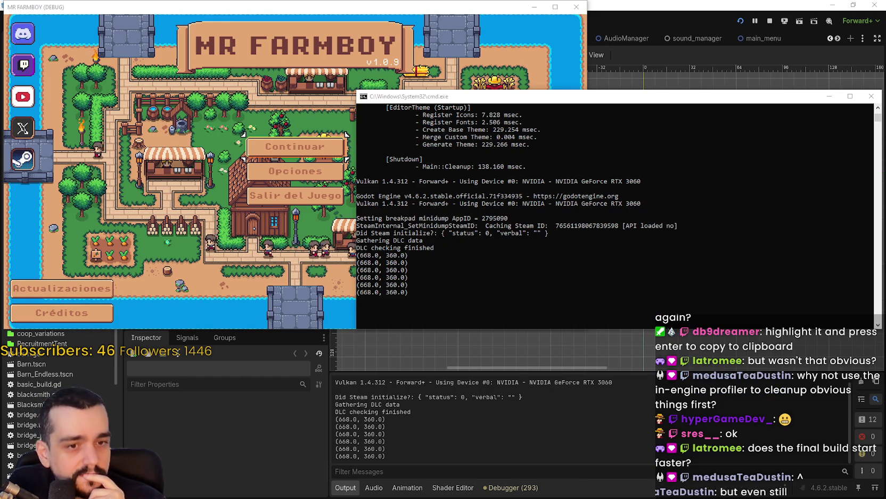
{"action": "scroll", "coordinate": [642, 303], "scroll_direction": "up", "scroll_amount": 10}
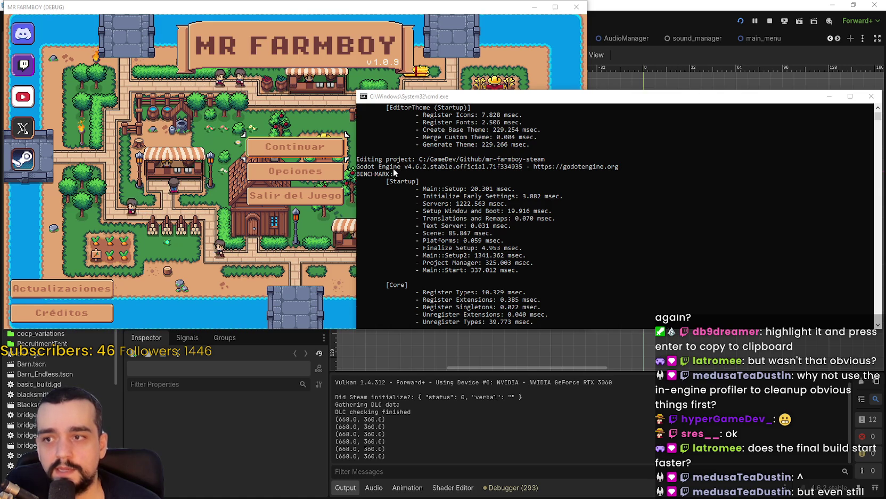
{"action": "scroll", "coordinate": [598, 190], "scroll_direction": "down", "scroll_amount": 10}
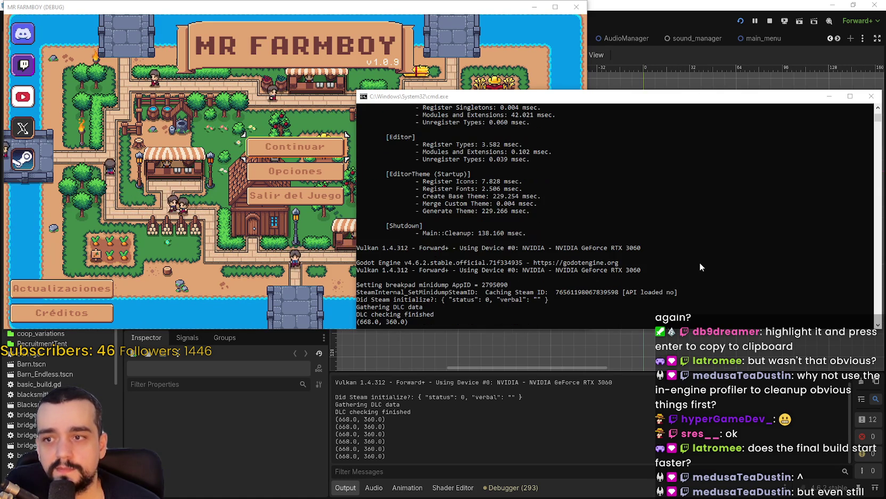
{"action": "scroll", "coordinate": [698, 260], "scroll_direction": "down", "scroll_amount": 5}
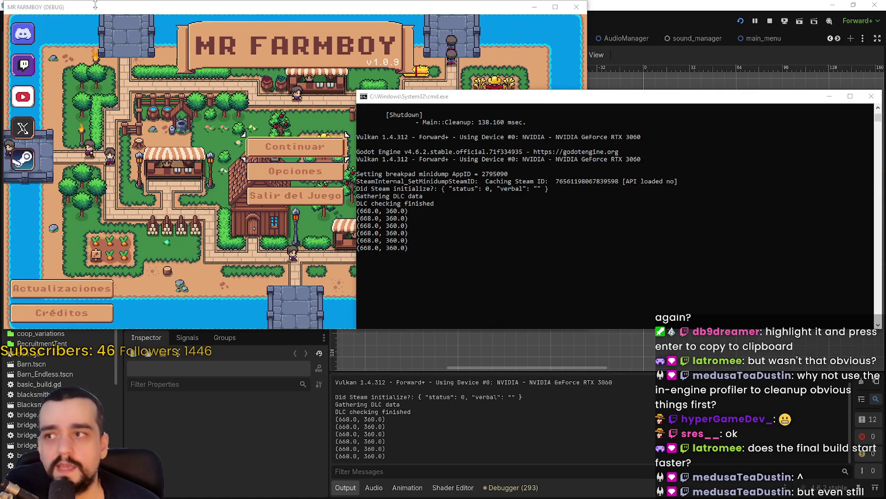
Move the game window over the console, then return to the editor's Debugger panel.
{"action": "left_click_drag", "start_coordinate": [100, 9], "coordinate": [176, 17]}
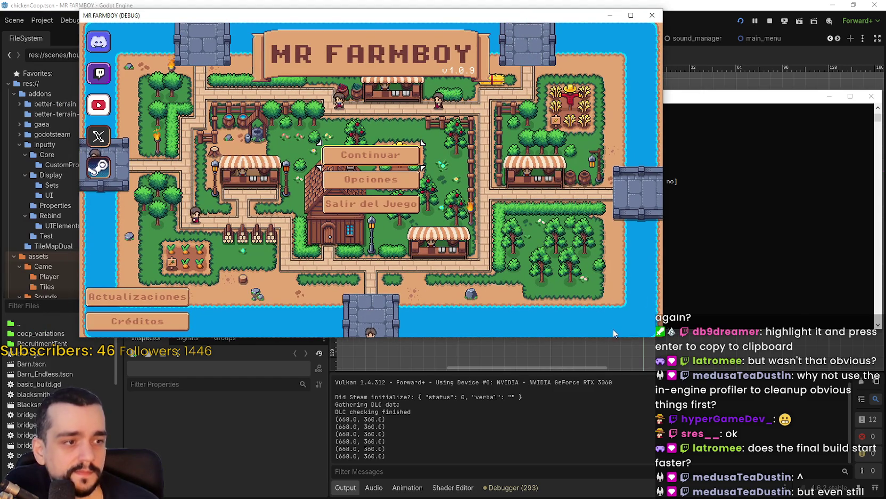
{"action": "left_click", "coordinate": [798, 317]}
{"action": "key", "text": "alt+Tab"}
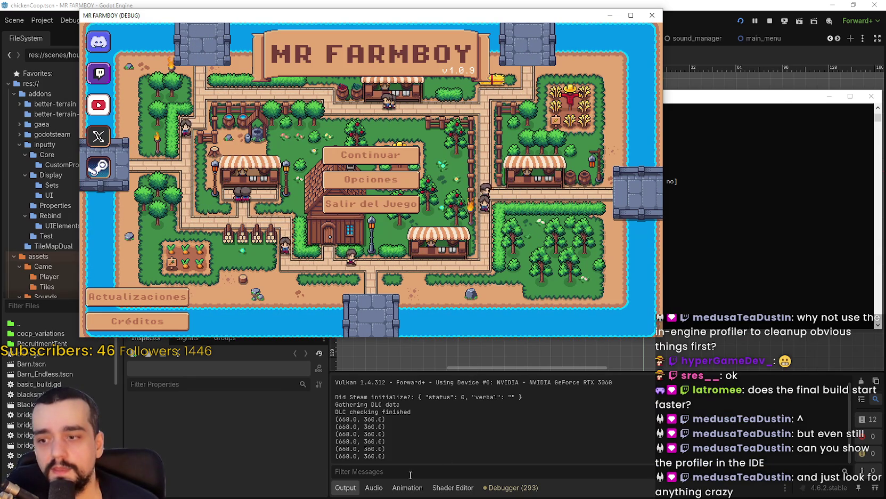
{"action": "left_click", "coordinate": [495, 487]}
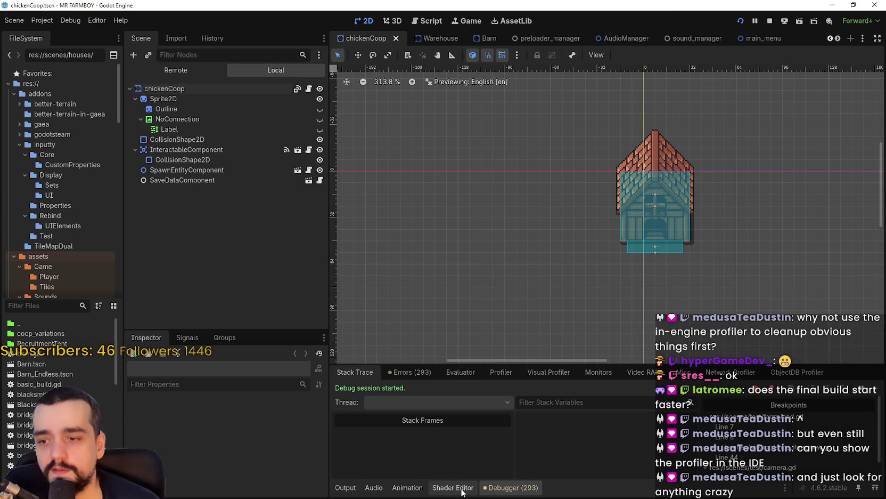
Check the Debugger's Errors list and the autoloaded Globals in Project Settings.
{"action": "left_click", "coordinate": [432, 372]}
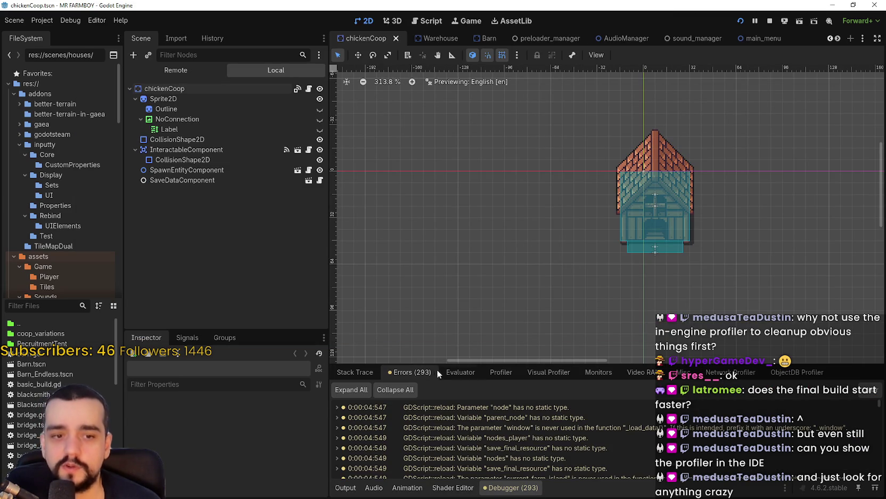
{"action": "left_click", "coordinate": [37, 20]}
{"action": "left_click", "coordinate": [56, 31]}
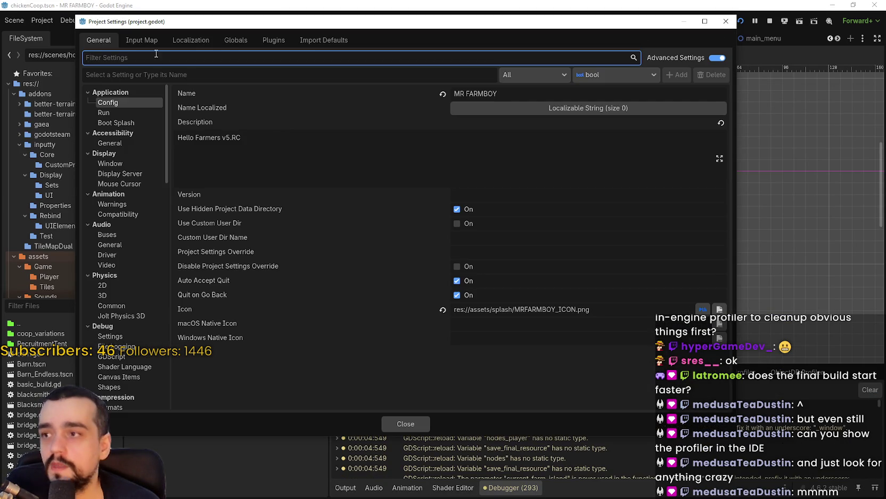
{"action": "left_click", "coordinate": [186, 41]}
{"action": "left_click", "coordinate": [239, 40]}
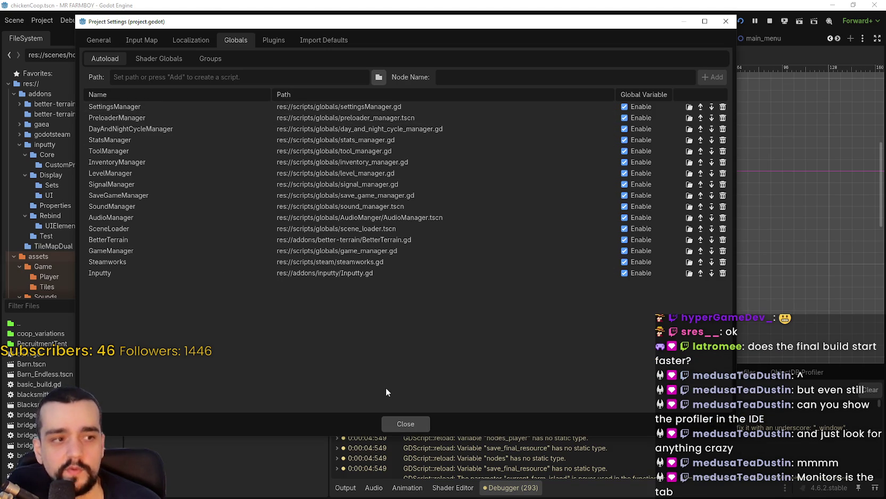
{"action": "left_click", "coordinate": [399, 422]}
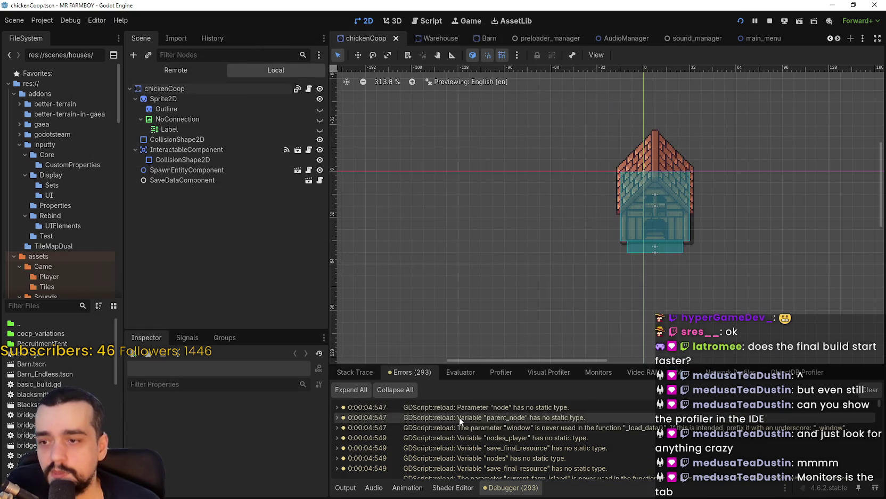
Browse the Evaluator and Visual Profiler views, quit the game via Salir del Juego, and show Profiler.
{"action": "left_click", "coordinate": [462, 373]}
{"action": "left_click", "coordinate": [570, 372]}
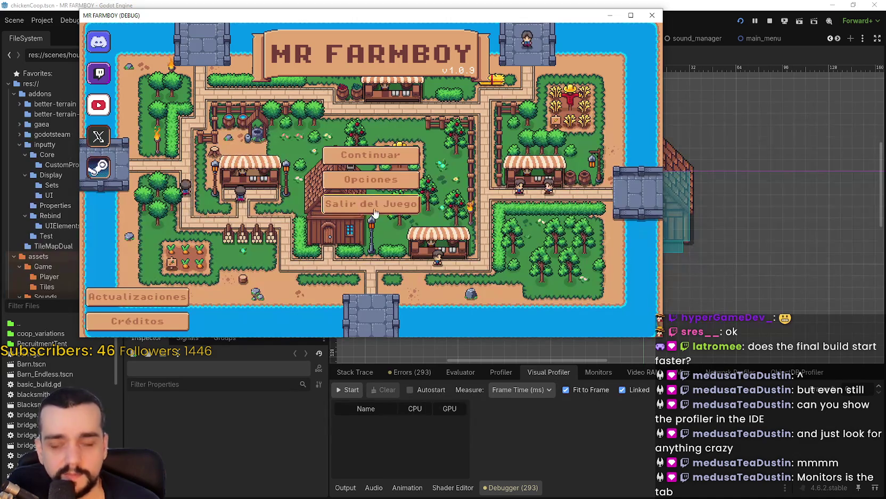
{"action": "left_click", "coordinate": [418, 208]}
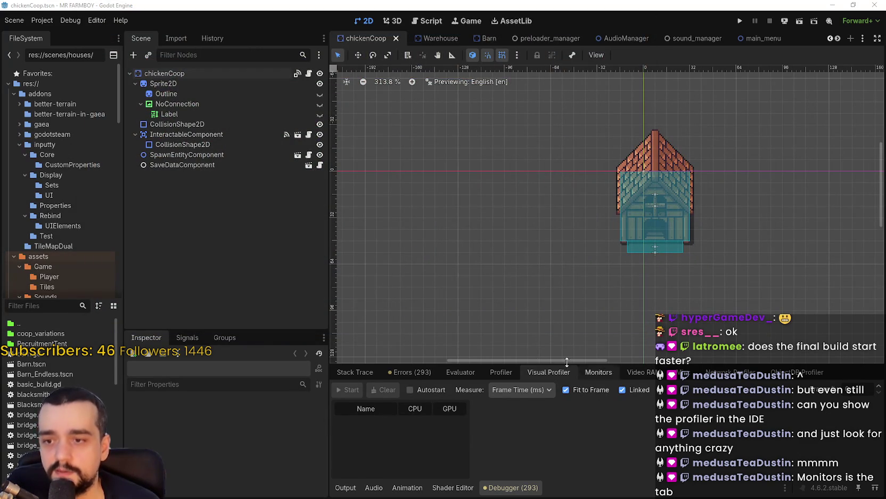
{"action": "left_click", "coordinate": [504, 372]}
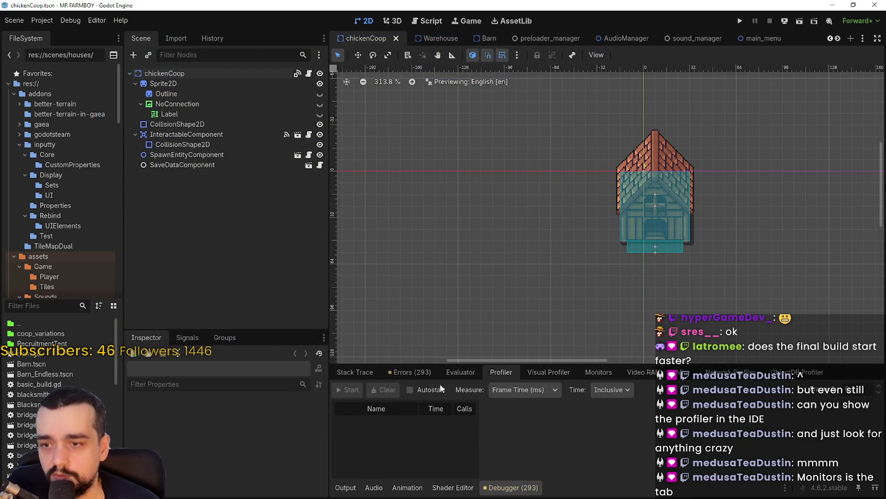
Relaunch the game, start profiling in an enlarged debugger panel, and bring up Task Manager.
{"action": "left_click", "coordinate": [740, 21]}
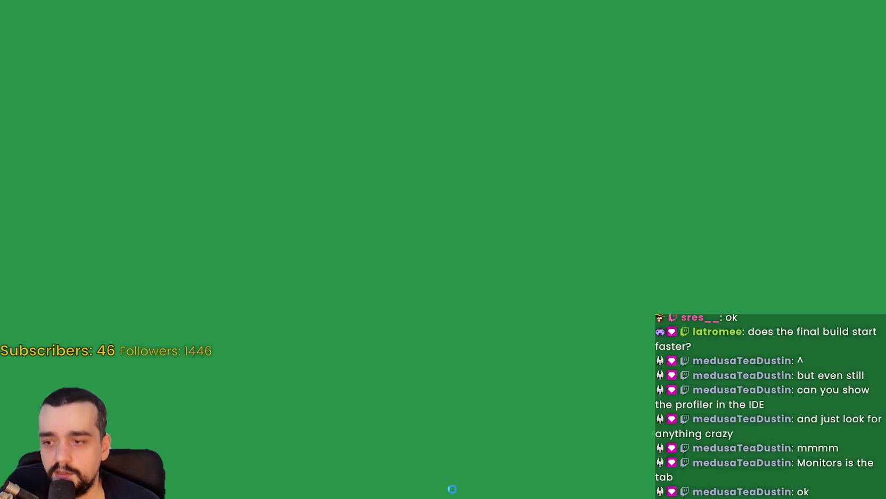
{"action": "key", "text": "alt+Tab"}
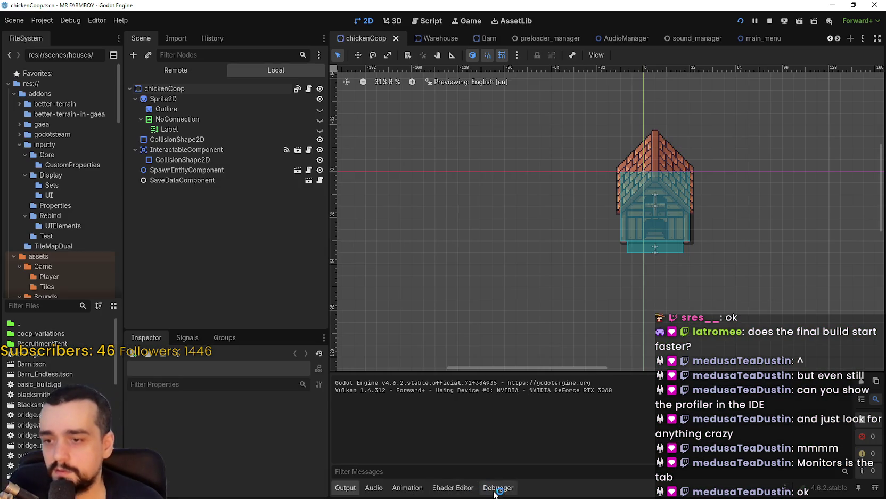
{"action": "left_click", "coordinate": [498, 487]}
{"action": "left_click", "coordinate": [356, 393]}
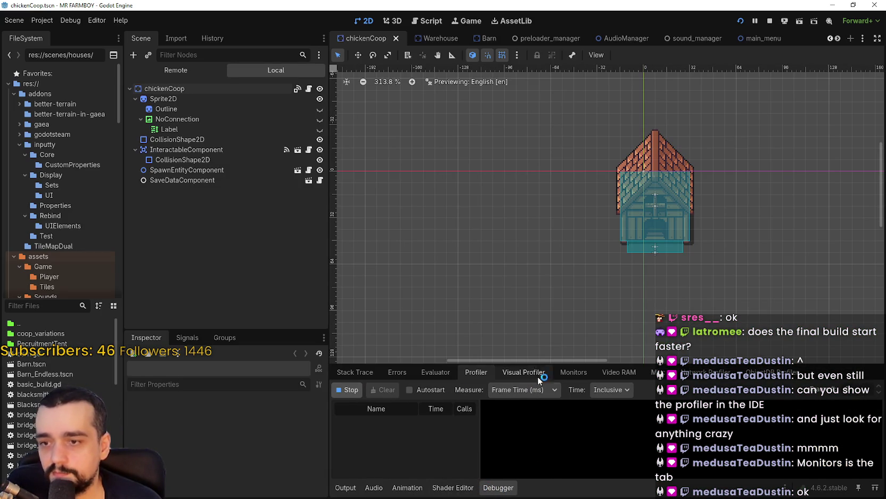
{"action": "left_click_drag", "start_coordinate": [530, 367], "coordinate": [529, 224]}
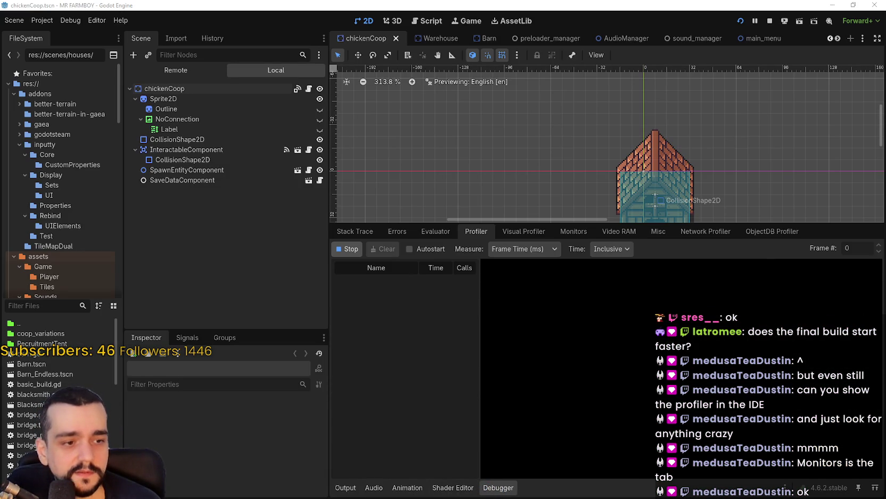
{"action": "key", "text": "ctrl+shift+Escape"}
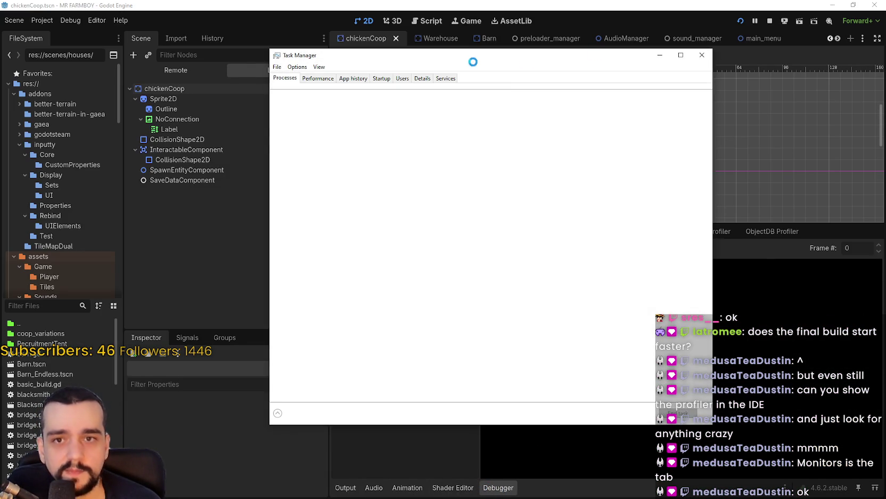
{"action": "left_click_drag", "start_coordinate": [373, 59], "coordinate": [102, 13]}
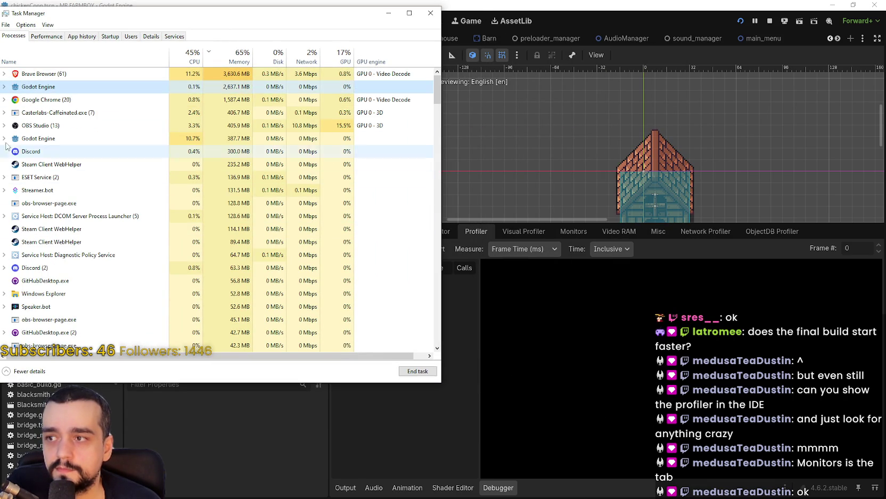
Expand the Godot Engine processes to reveal MR FARMBOY (DEBUG), then stop the profiler at 280 frames.
{"action": "left_click", "coordinate": [4, 87]}
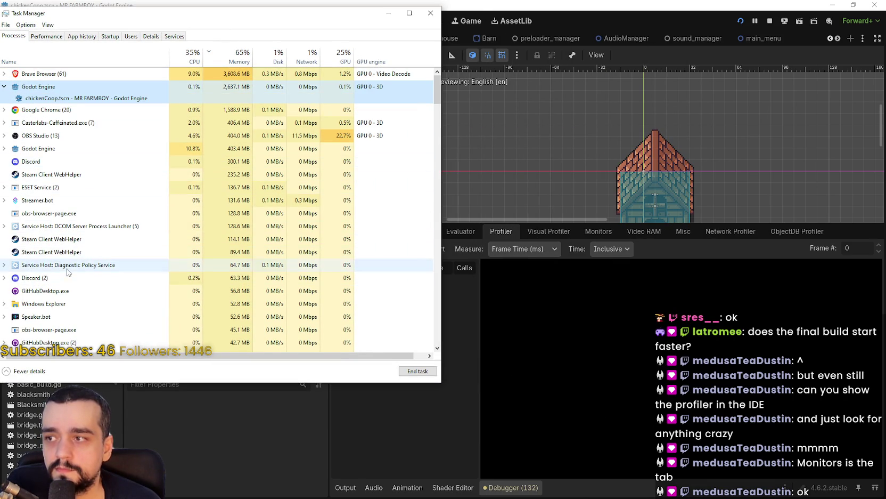
{"action": "left_click", "coordinate": [431, 13]}
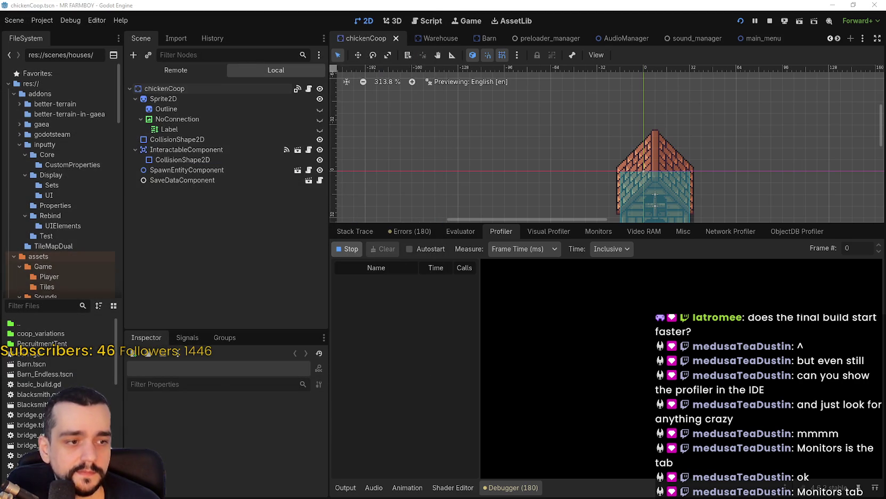
{"action": "key", "text": "ctrl+shift+Escape"}
{"action": "left_click", "coordinate": [67, 113]}
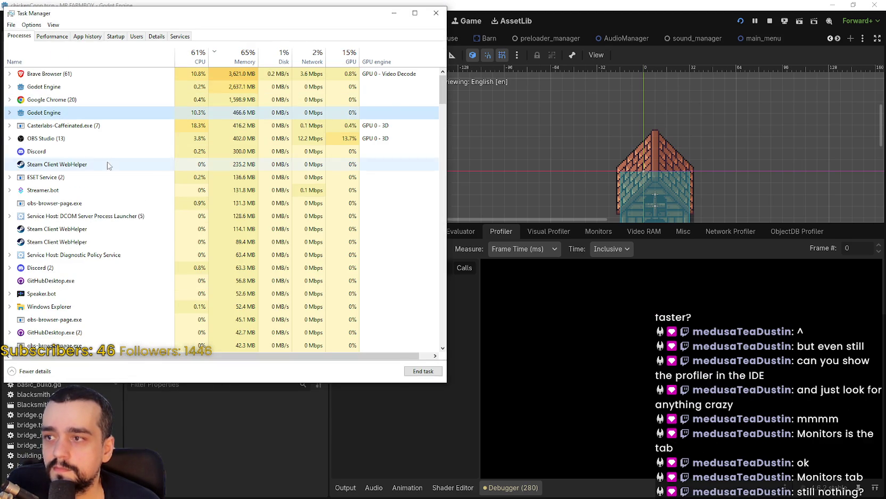
{"action": "left_click", "coordinate": [10, 113]}
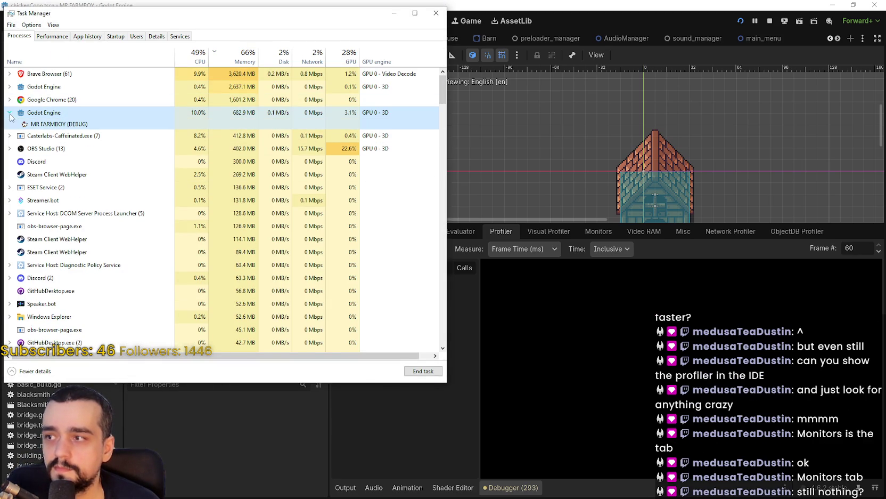
{"action": "left_click", "coordinate": [696, 247]}
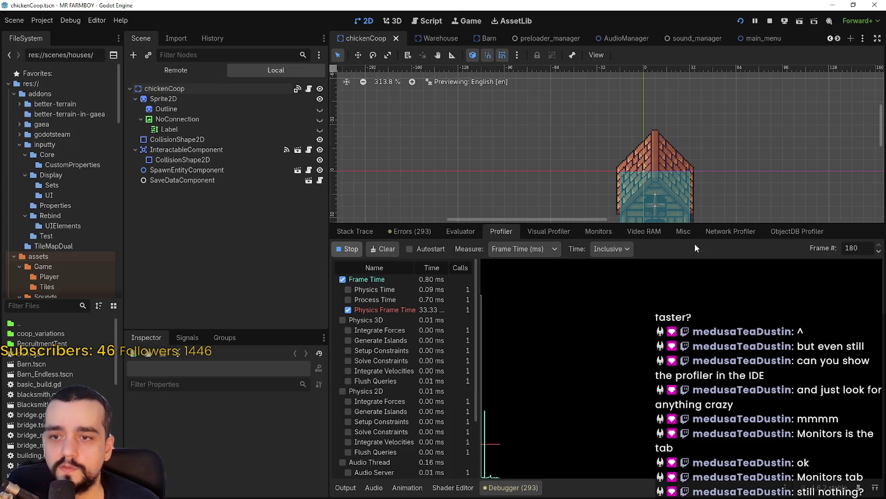
{"action": "left_click", "coordinate": [349, 249]}
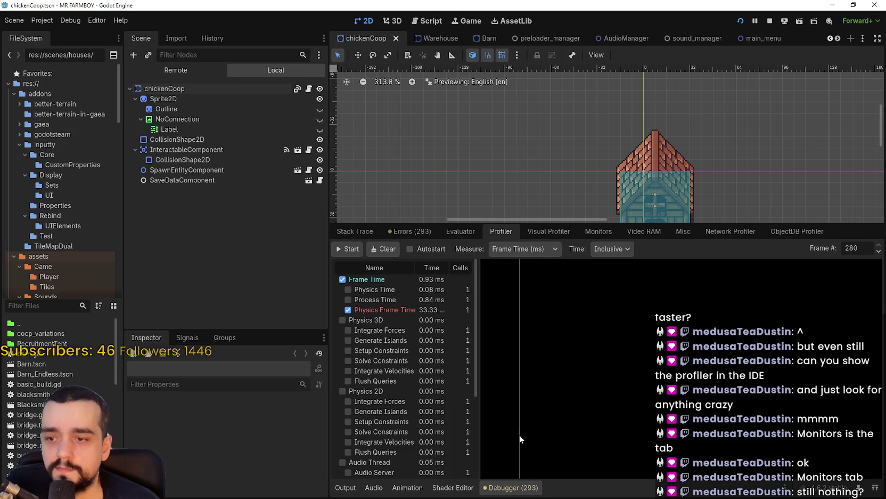
Inspect the function timings of profiler frame 0, then reopen Task Manager.
{"action": "left_click_drag", "start_coordinate": [528, 415], "coordinate": [452, 406]}
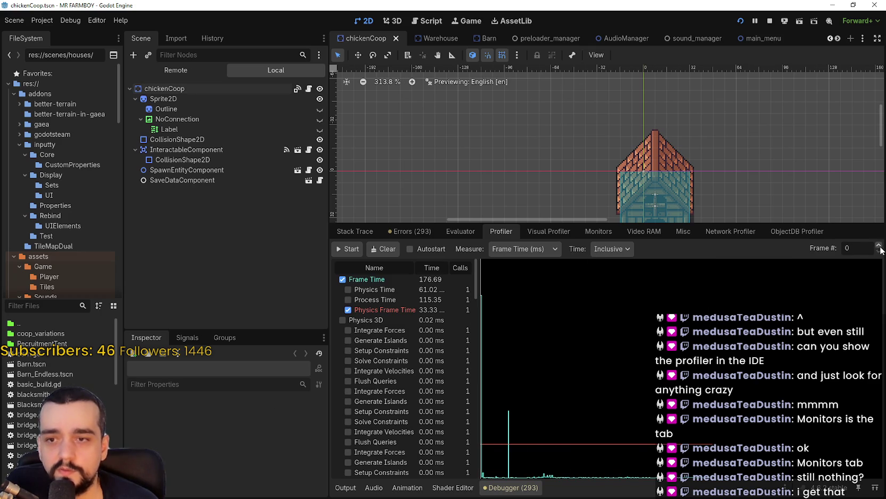
{"action": "scroll", "coordinate": [468, 330], "scroll_direction": "down", "scroll_amount": 5}
{"action": "left_click_drag", "start_coordinate": [479, 300], "coordinate": [482, 468]}
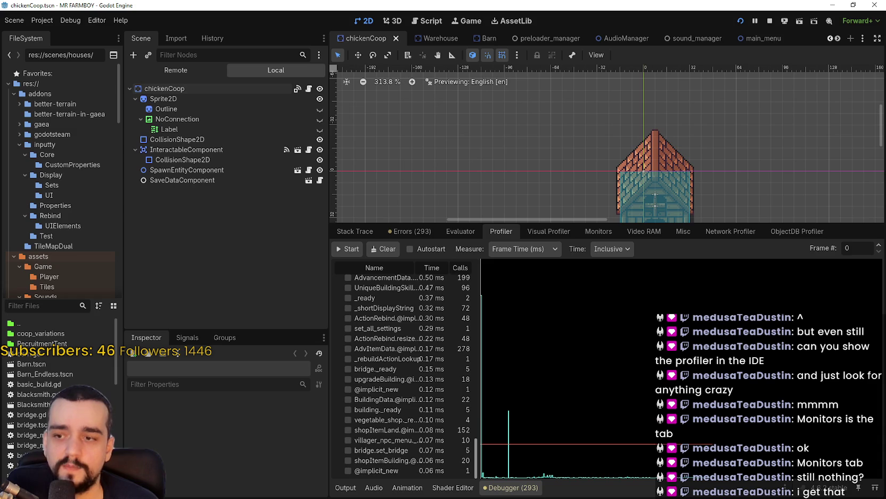
{"action": "key", "text": "Return"}
{"action": "key", "text": "ctrl+shift+Escape"}
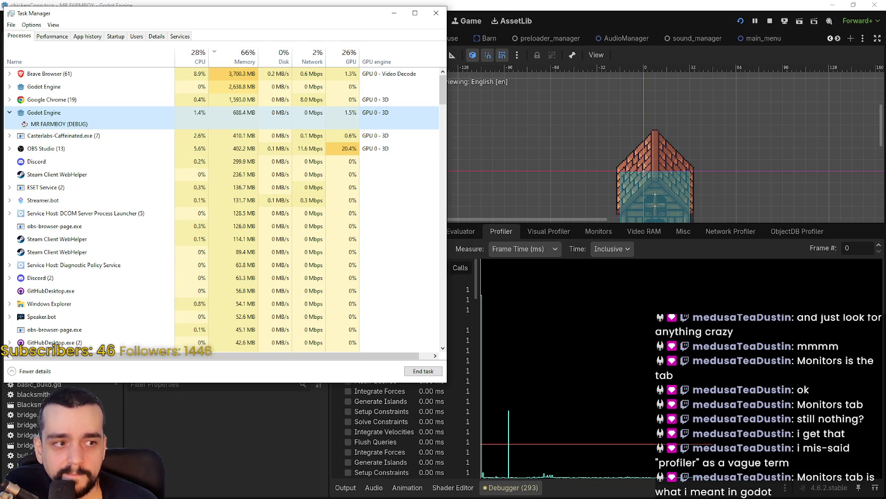
Chart the FPS, Process, Physics Process and Navigation Process monitors in the Debugger's Monitors tab.
{"action": "left_click", "coordinate": [656, 242]}
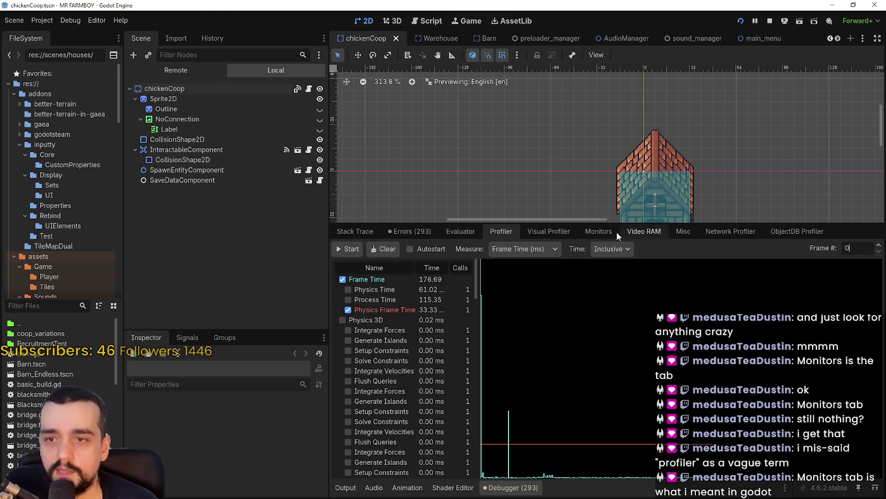
{"action": "left_click", "coordinate": [599, 231]}
{"action": "left_click", "coordinate": [350, 262]}
{"action": "left_click", "coordinate": [367, 282]}
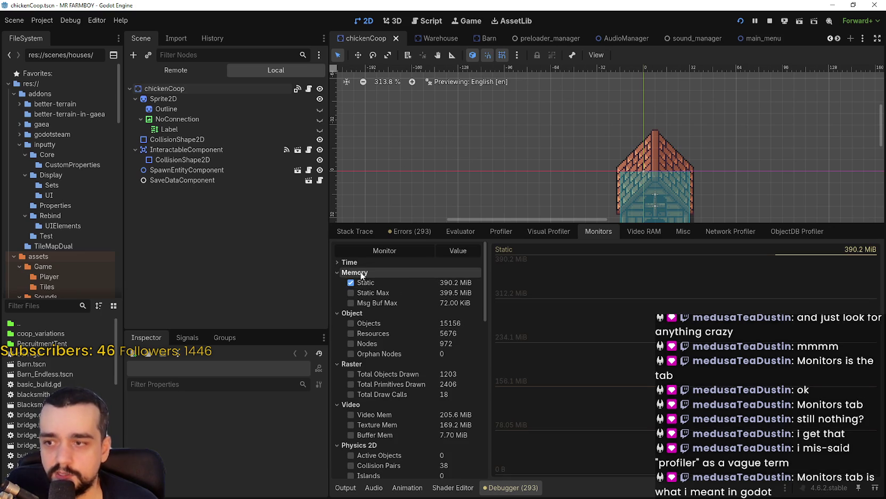
{"action": "left_click", "coordinate": [363, 261]}
{"action": "left_click", "coordinate": [367, 272]}
{"action": "left_click", "coordinate": [367, 282]}
{"action": "left_click", "coordinate": [373, 292]}
{"action": "left_click", "coordinate": [373, 303]}
{"action": "left_click", "coordinate": [368, 323]}
Add the Static, Static Max and Msg Buf Max memory monitors to the graphs.
{"action": "left_click", "coordinate": [367, 333]}
{"action": "left_click", "coordinate": [366, 323]}
{"action": "left_click", "coordinate": [380, 353]}
{"action": "left_click", "coordinate": [381, 346]}
{"action": "left_click", "coordinate": [382, 354]}
{"action": "scroll", "coordinate": [404, 386], "scroll_direction": "down", "scroll_amount": 3}
{"action": "scroll", "coordinate": [432, 402], "scroll_direction": "up", "scroll_amount": 3}
{"action": "scroll", "coordinate": [390, 381], "scroll_direction": "down", "scroll_amount": 3}
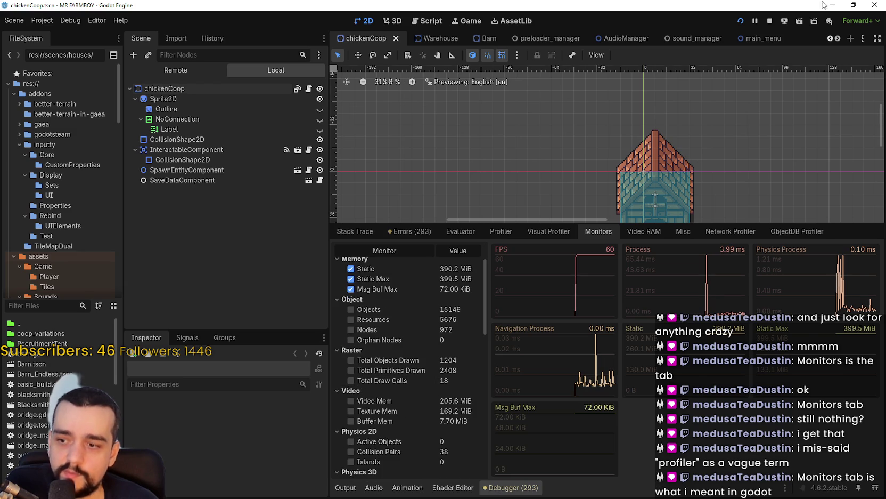
Restore the editor to a smaller floating window and dismiss the game window.
{"action": "left_click", "coordinate": [853, 4]}
{"action": "left_click_drag", "start_coordinate": [568, 93], "coordinate": [418, 86]}
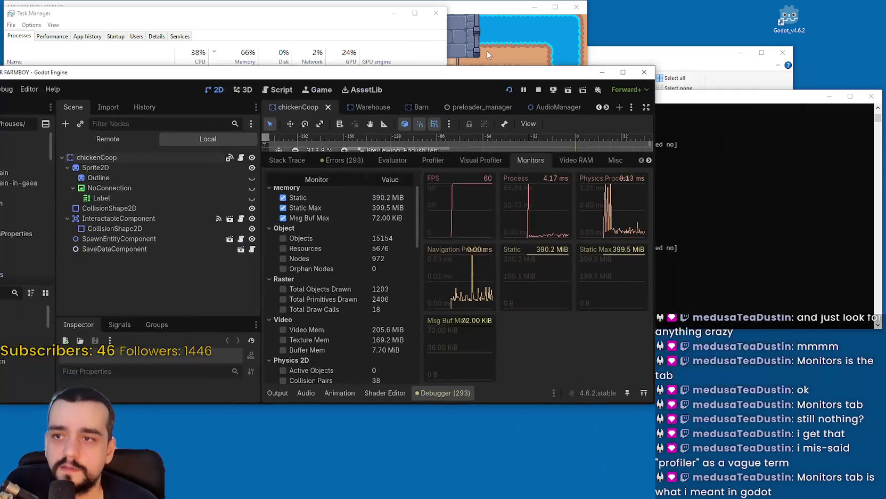
{"action": "left_click", "coordinate": [432, 238]}
{"action": "left_click", "coordinate": [625, 362]}
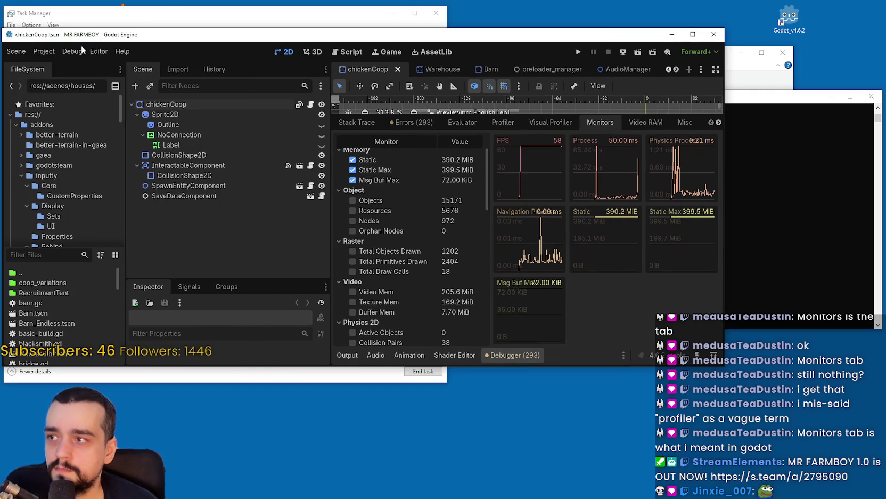
Browse the Run, Boot Splash, Accessibility and Window sections of General project settings.
{"action": "left_click", "coordinate": [44, 51]}
{"action": "left_click", "coordinate": [62, 64]}
{"action": "left_click", "coordinate": [98, 40]}
{"action": "left_click", "coordinate": [108, 112]}
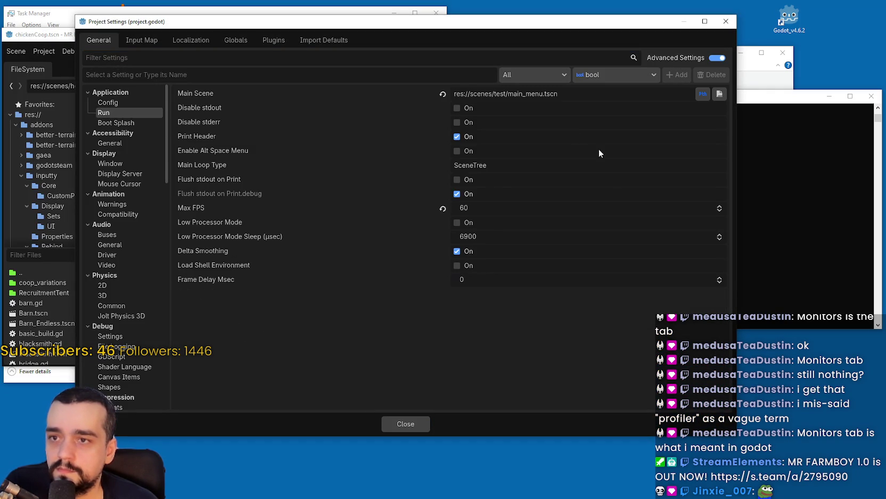
{"action": "left_click", "coordinate": [115, 123]}
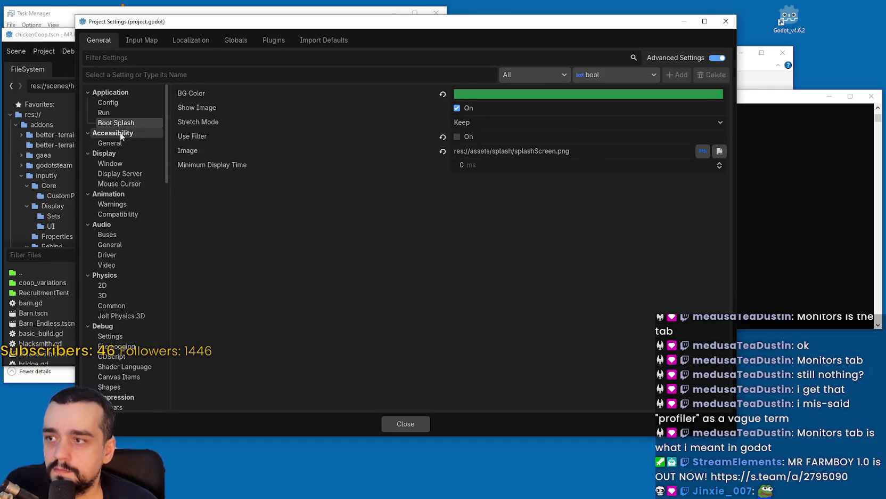
{"action": "left_click", "coordinate": [118, 143]}
{"action": "left_click", "coordinate": [123, 165]}
Set Display > Window > Mode to Windowed, close the settings, and move the editor window.
{"action": "left_click", "coordinate": [512, 130]}
{"action": "left_click", "coordinate": [483, 147]}
{"action": "left_click", "coordinate": [404, 424]}
{"action": "mouse_move", "coordinate": [563, 39]}
{"action": "left_mouse_down"}
{"action": "mouse_move", "coordinate": [472, 23]}
{"action": "mouse_move", "coordinate": [322, 23]}
{"action": "left_mouse_up"}
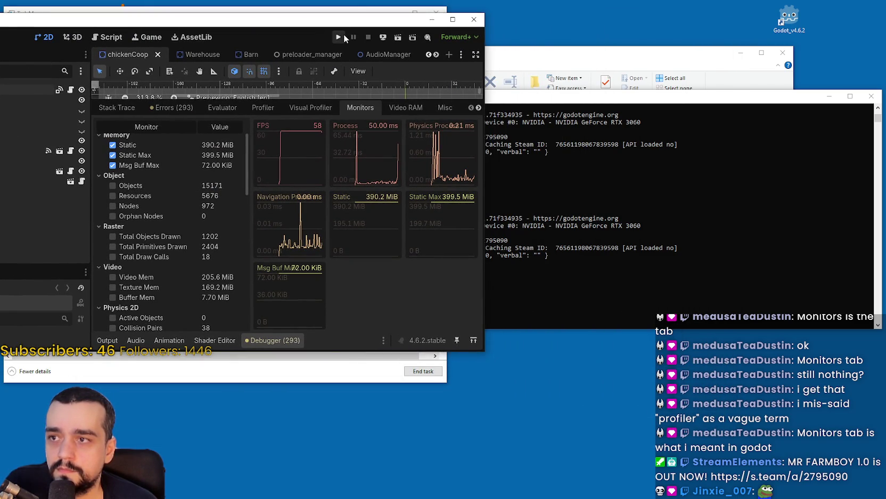
Run MR FARMBOY and move its frozen window aside while it loads to the main menu.
{"action": "left_click", "coordinate": [339, 36]}
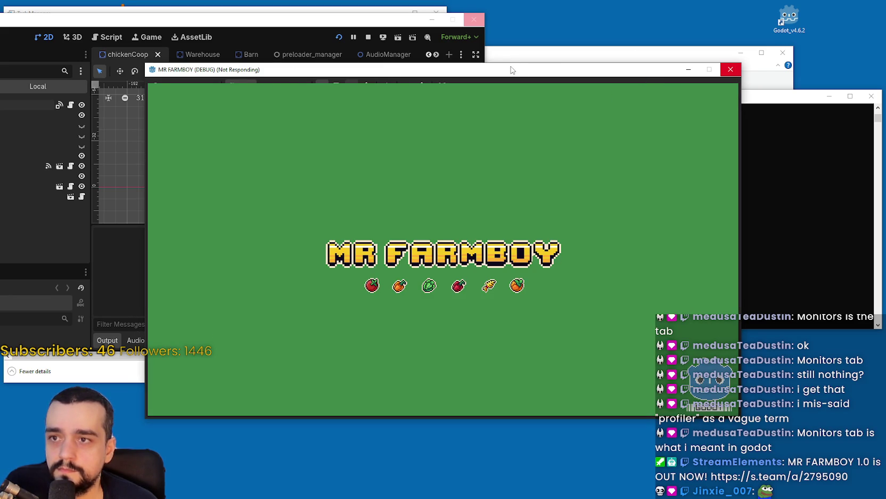
{"action": "left_click_drag", "start_coordinate": [510, 64], "coordinate": [682, 59]}
{"action": "left_click", "coordinate": [284, 25]}
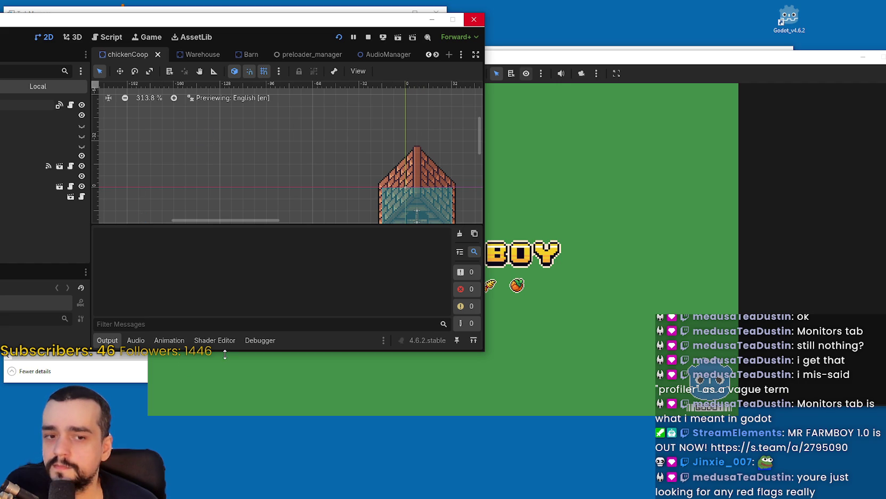
{"action": "left_click", "coordinate": [562, 62]}
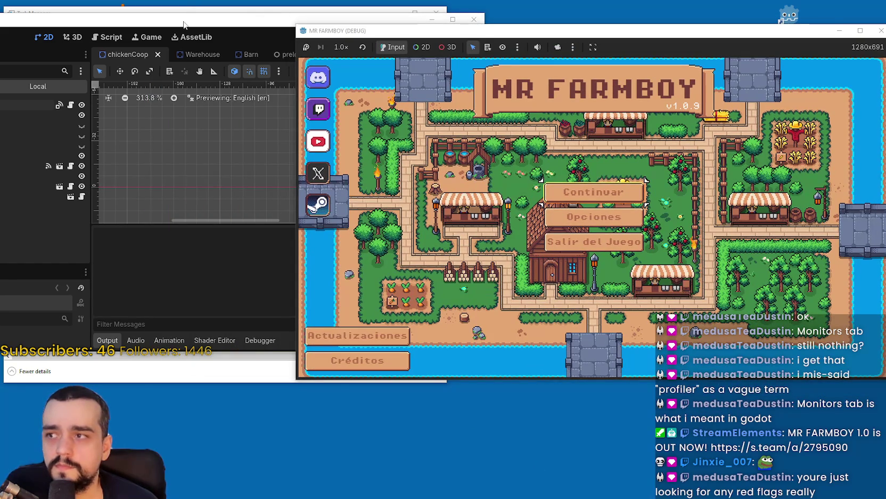
Compare the Output log and Monitors graphs, stop the game with F8, and view the console errors.
{"action": "left_click", "coordinate": [183, 26]}
{"action": "left_click", "coordinate": [267, 339]}
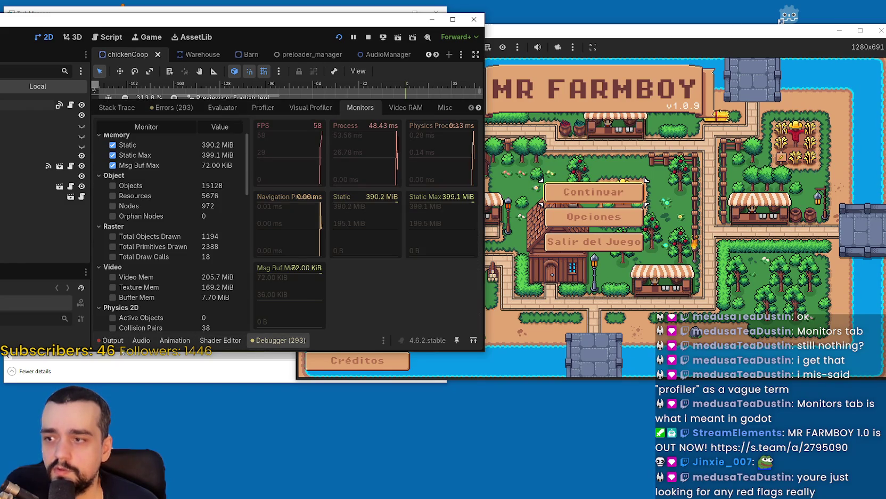
{"action": "left_click", "coordinate": [112, 340]}
{"action": "left_click", "coordinate": [277, 340]}
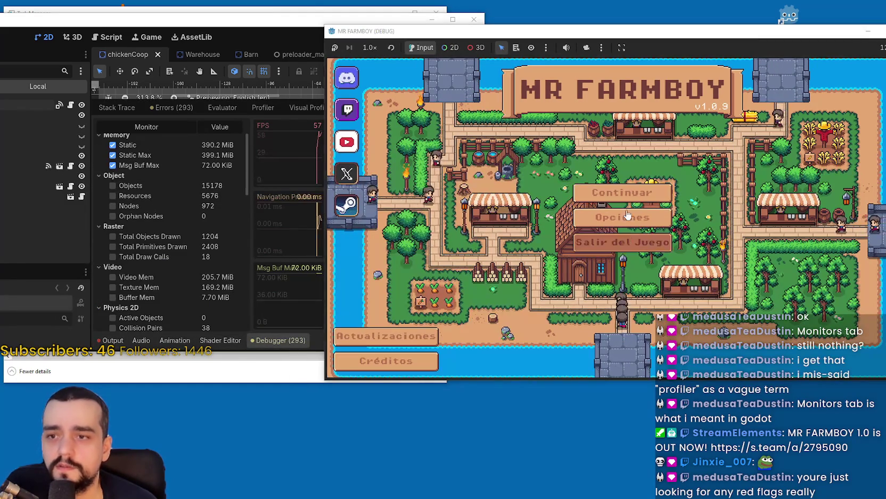
{"action": "key", "text": "F8"}
{"action": "mouse_move", "coordinate": [278, 24]}
{"action": "left_mouse_down"}
{"action": "mouse_move", "coordinate": [285, 30]}
{"action": "mouse_move", "coordinate": [260, 27]}
{"action": "left_mouse_up"}
{"action": "left_click", "coordinate": [658, 110]}
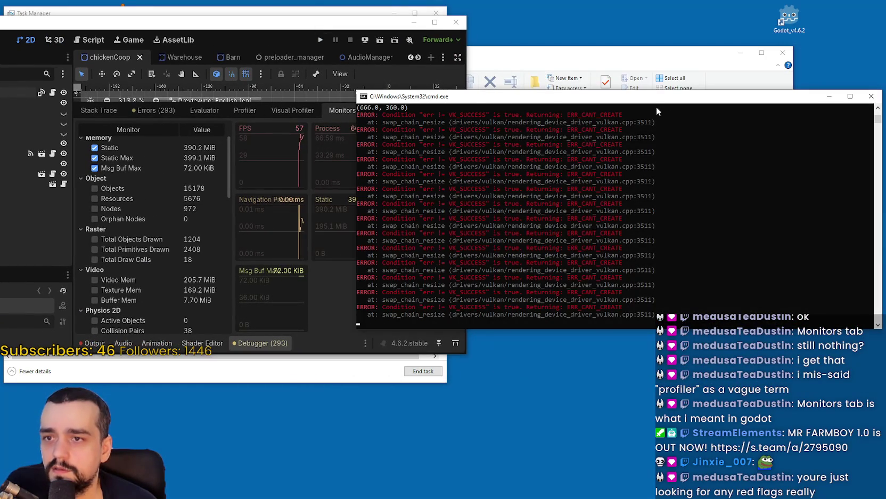
Run the game in debug mode from the Godot editor and bring its console output forward.
{"action": "mouse_move", "coordinate": [877, 120]}
{"action": "left_mouse_down"}
{"action": "mouse_move", "coordinate": [878, 113]}
{"action": "mouse_move", "coordinate": [881, 121]}
{"action": "left_mouse_up"}
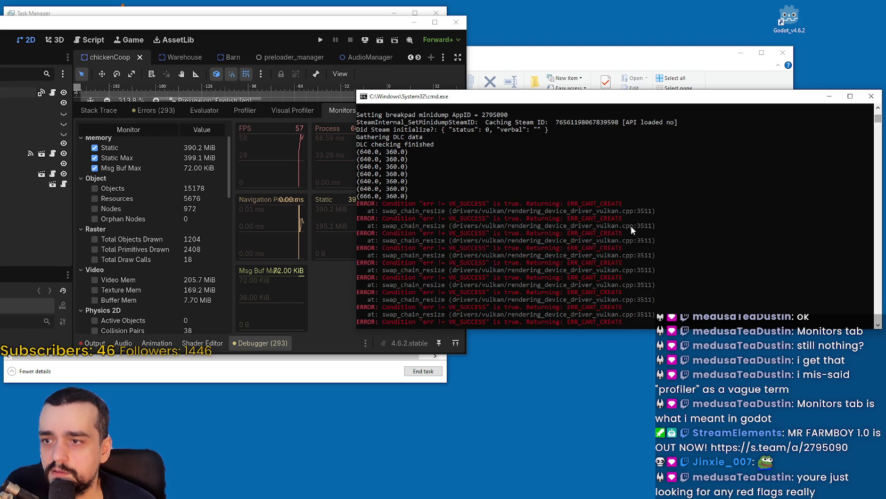
{"action": "scroll", "coordinate": [647, 226], "scroll_direction": "down", "scroll_amount": 6}
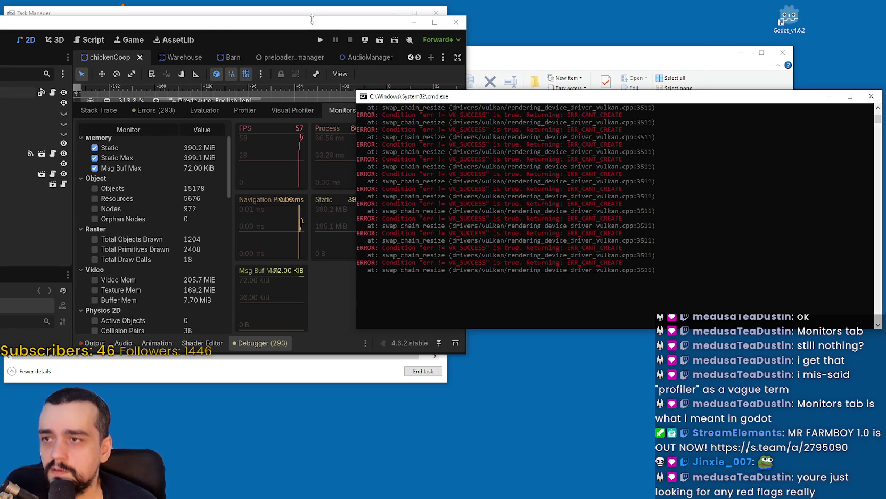
{"action": "left_click", "coordinate": [312, 19]}
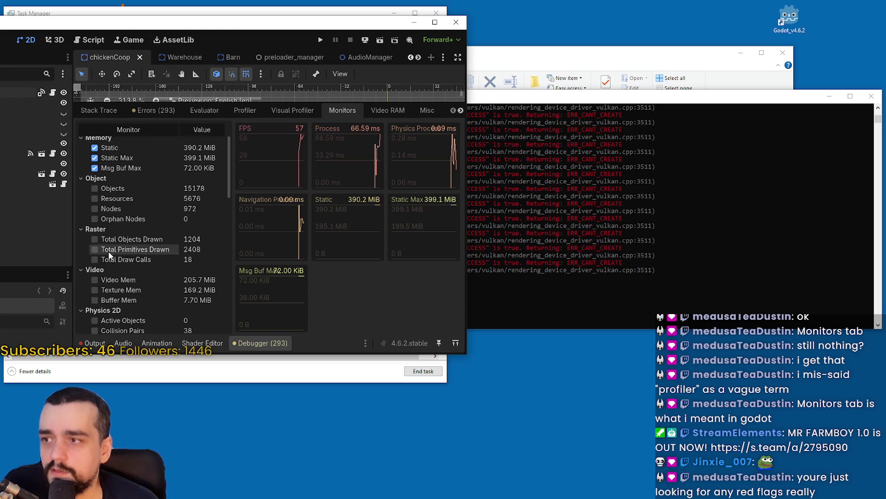
{"action": "scroll", "coordinate": [108, 252], "scroll_direction": "up", "scroll_amount": 3}
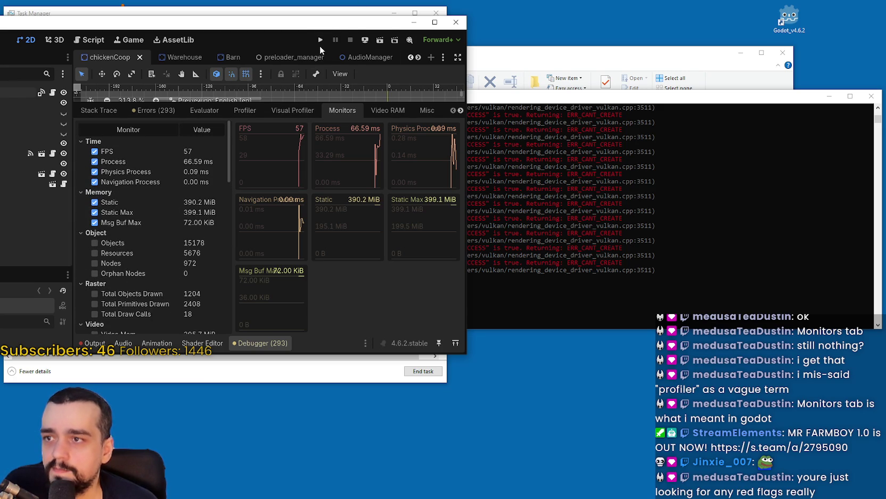
{"action": "left_click", "coordinate": [320, 40]}
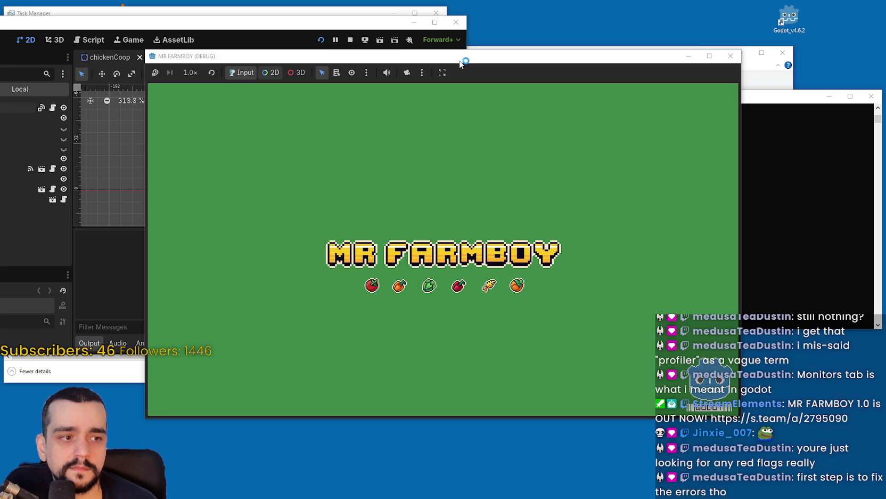
{"action": "left_click", "coordinate": [787, 104]}
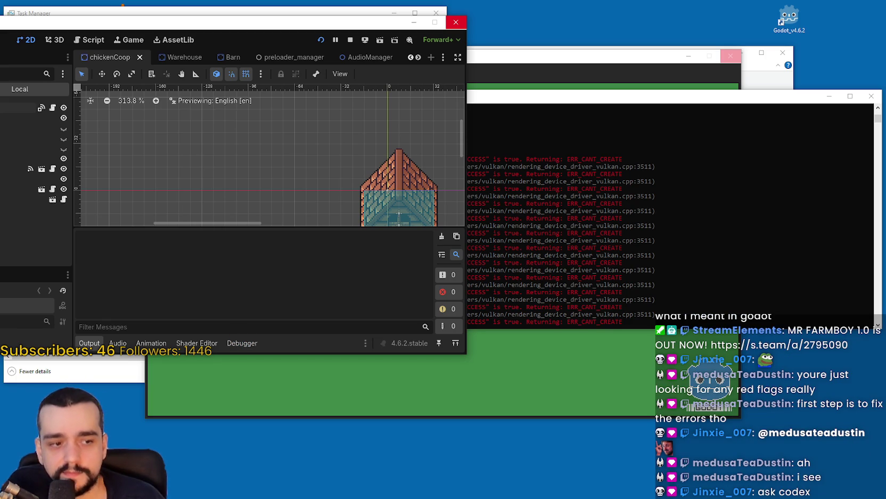
Check the game's resource use in Task Manager alongside the console, then close Task Manager.
{"action": "key", "text": "alt+Tab"}
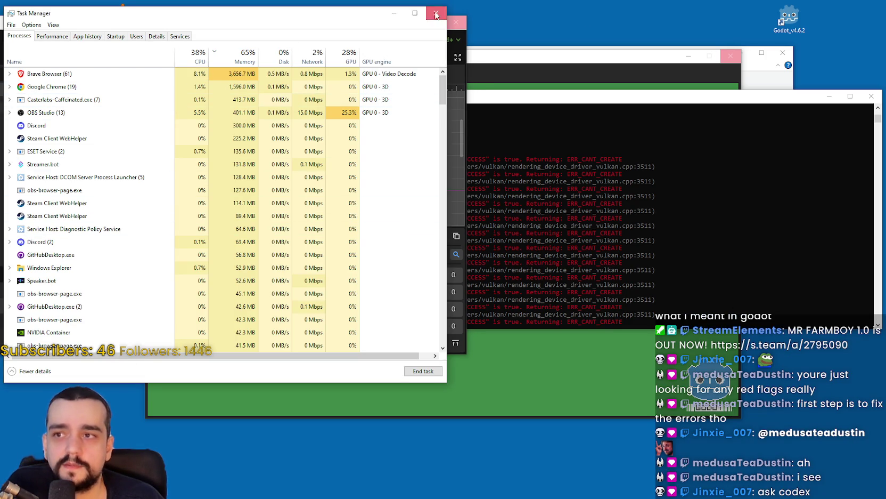
{"action": "left_click", "coordinate": [436, 14]}
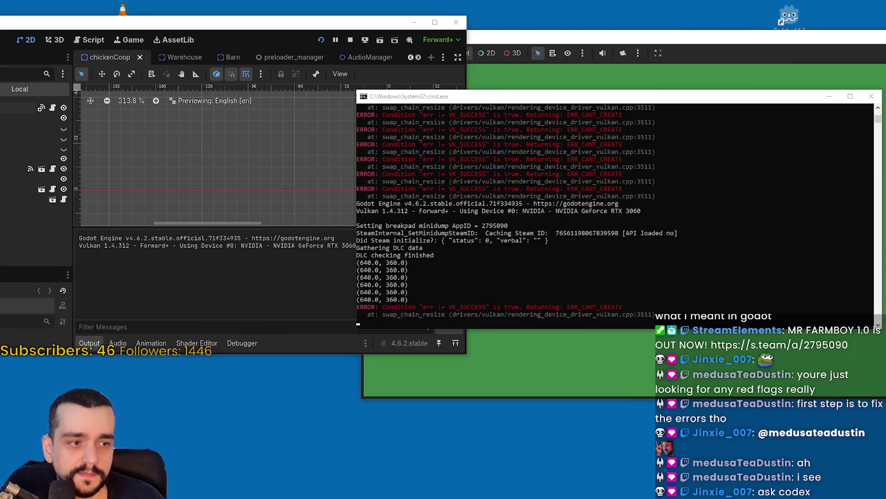
{"action": "key", "text": "ctrl+shift+Escape"}
{"action": "left_click_drag", "start_coordinate": [224, 13], "coordinate": [227, 71]}
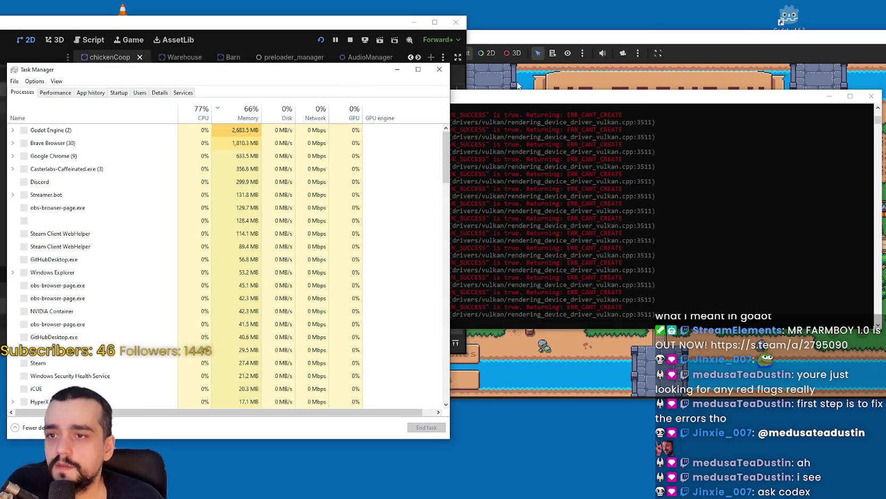
{"action": "left_click", "coordinate": [568, 233]}
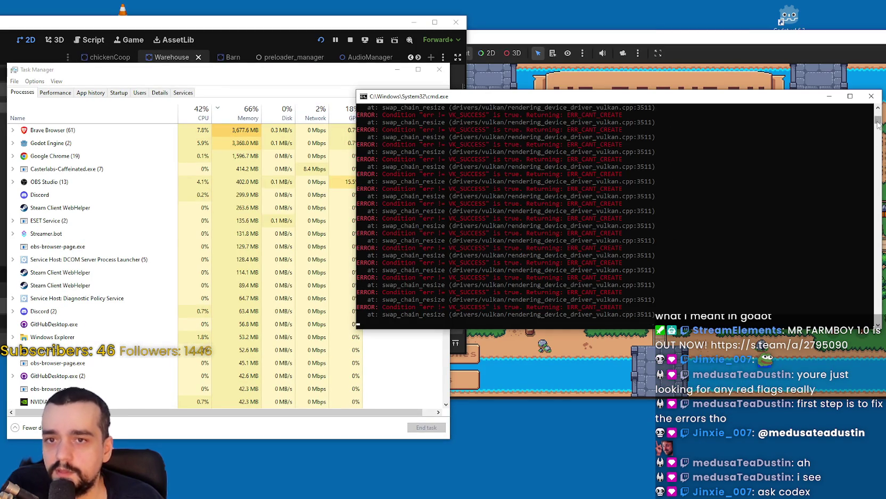
{"action": "left_click_drag", "start_coordinate": [877, 319], "coordinate": [877, 124]}
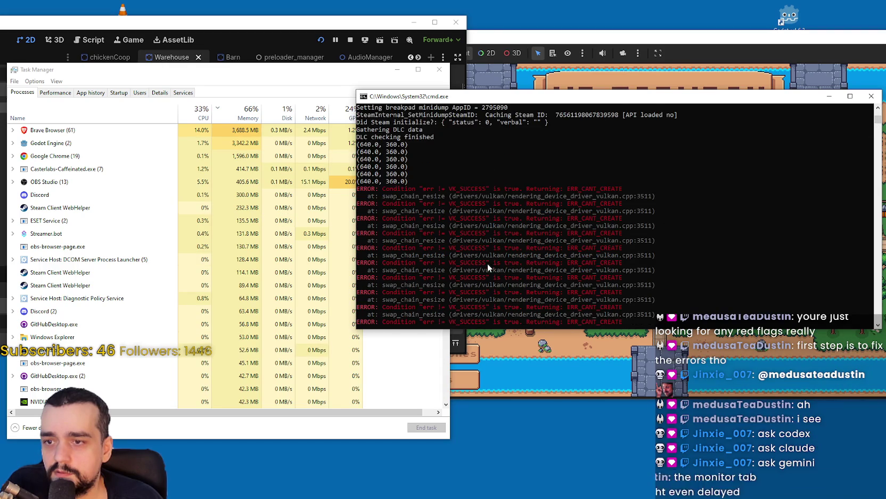
{"action": "left_click_drag", "start_coordinate": [249, 74], "coordinate": [274, 92]}
{"action": "left_click", "coordinate": [467, 87]}
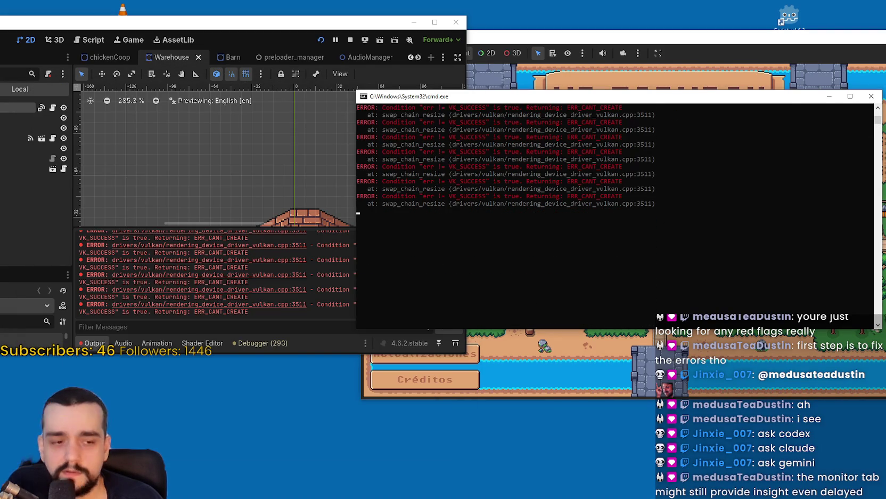
{"action": "key", "text": "alt+Tab"}
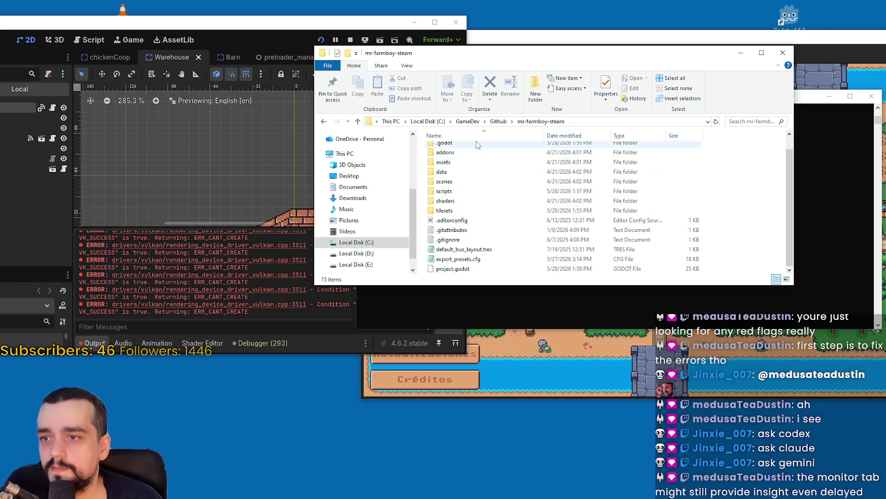
Go from Github into mr-farmboy-exports/MrFarmBoy and select MrFarmBoy.pck and steam_api64.dll.
{"action": "left_click", "coordinate": [499, 121]}
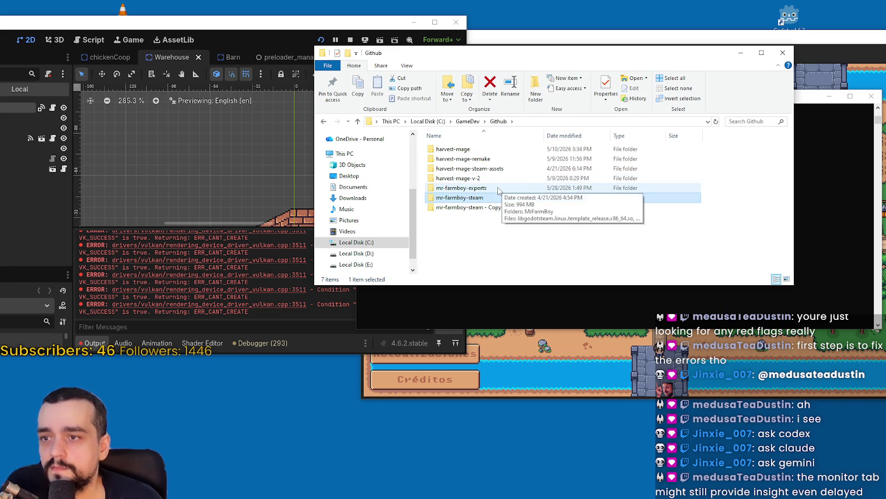
{"action": "double_click", "coordinate": [482, 168]}
{"action": "double_click", "coordinate": [482, 158]}
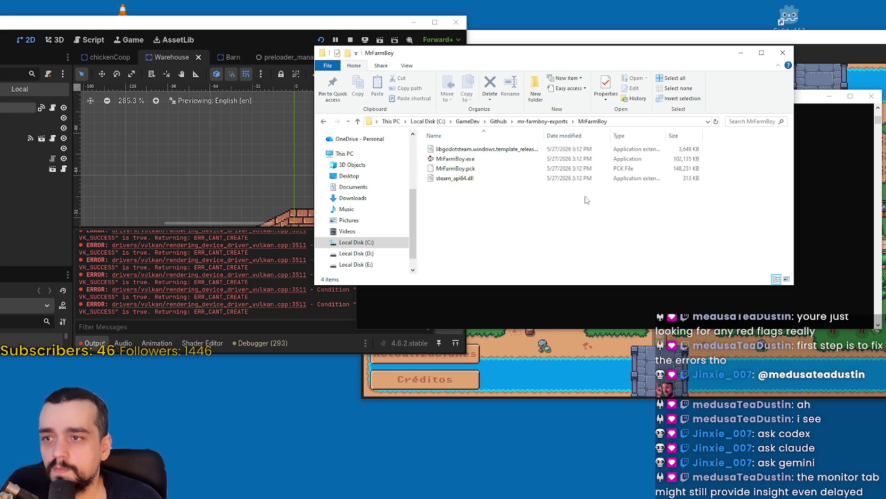
{"action": "mouse_move", "coordinate": [717, 192]}
{"action": "left_mouse_down"}
{"action": "mouse_move", "coordinate": [687, 176]}
{"action": "mouse_move", "coordinate": [449, 159]}
{"action": "left_mouse_up"}
{"action": "left_click", "coordinate": [454, 169]}
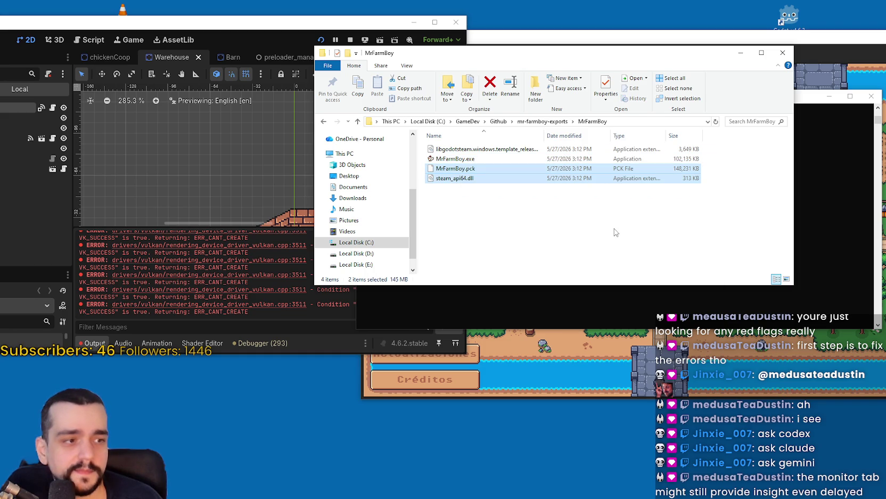
{"action": "left_click", "coordinate": [530, 236]}
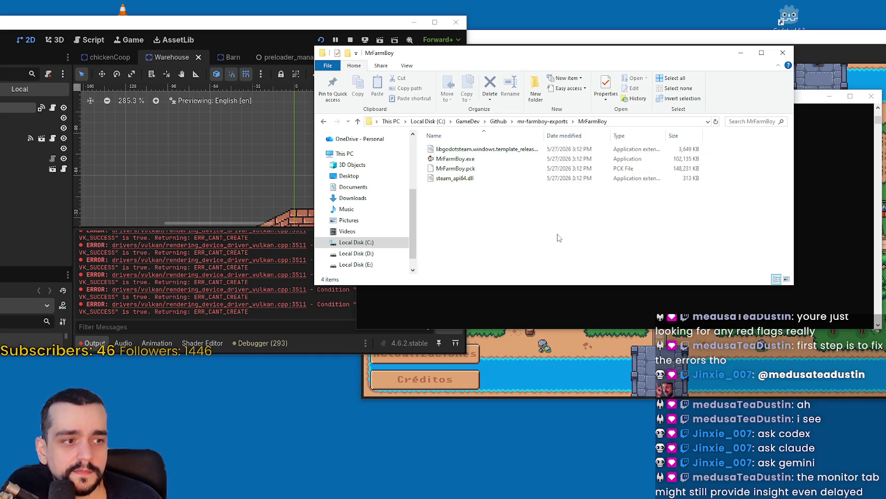
{"action": "left_click_drag", "start_coordinate": [554, 223], "coordinate": [444, 167]}
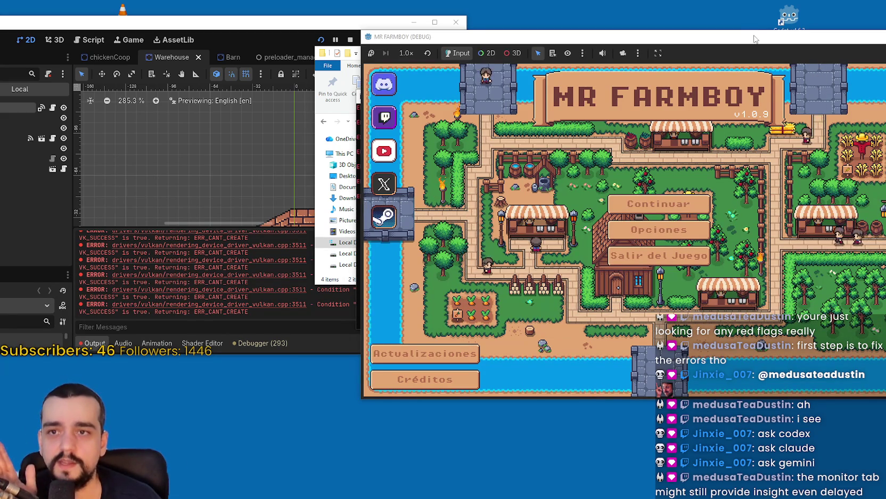
Inspect the Godot Engine process memory in Task Manager, then close the MR FARMBOY game window.
{"action": "left_click_drag", "start_coordinate": [745, 42], "coordinate": [635, 55]}
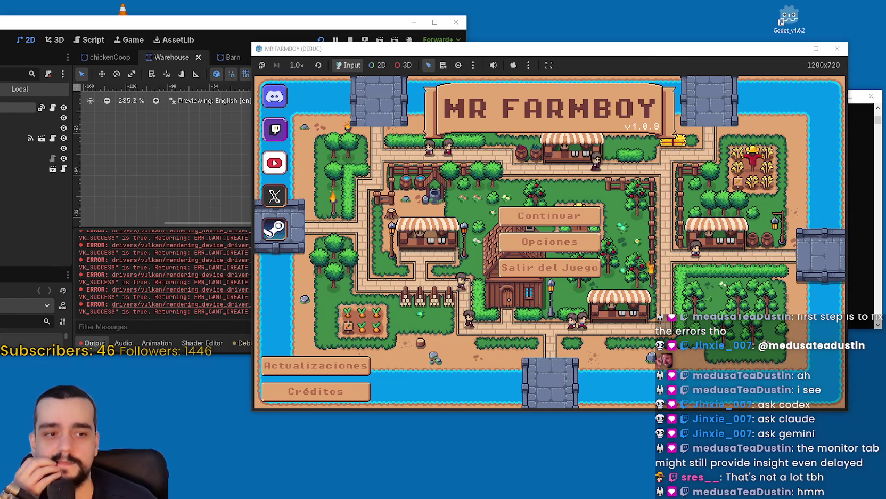
{"action": "key", "text": "ctrl+shift+Escape"}
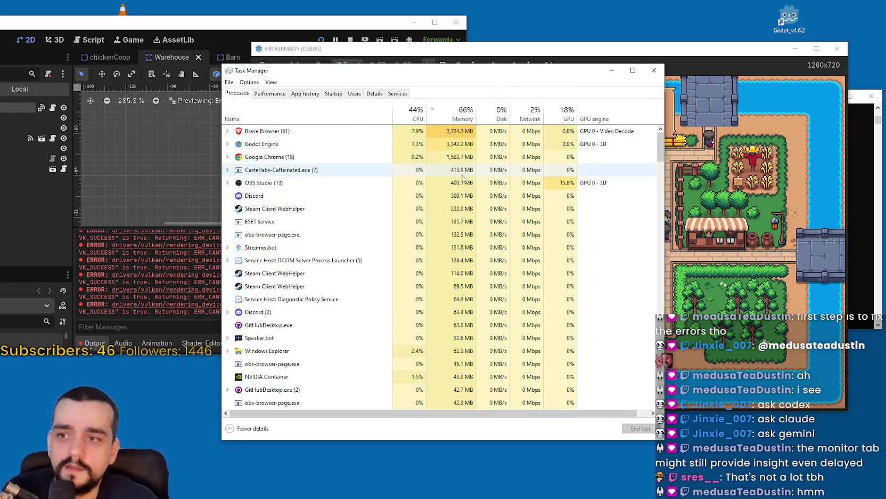
{"action": "double_click", "coordinate": [264, 144]}
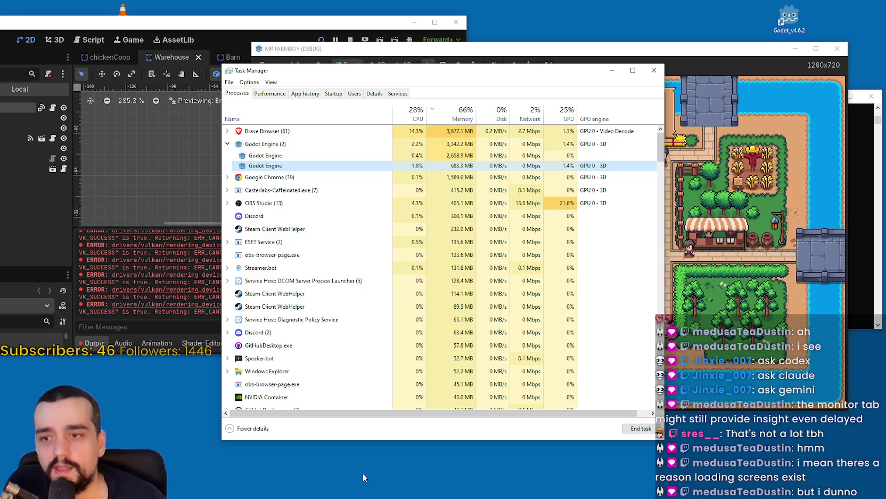
{"action": "left_click", "coordinate": [653, 72]}
{"action": "left_click_drag", "start_coordinate": [651, 54], "coordinate": [583, 80]}
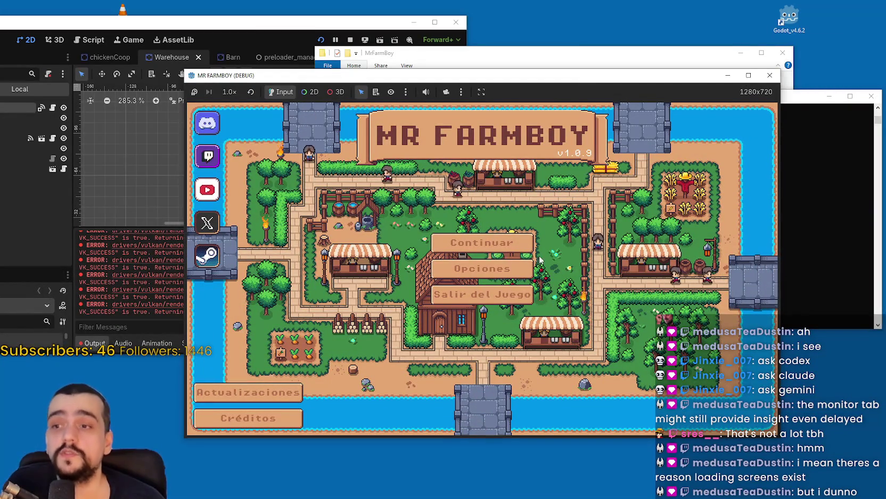
{"action": "left_click", "coordinate": [770, 75]}
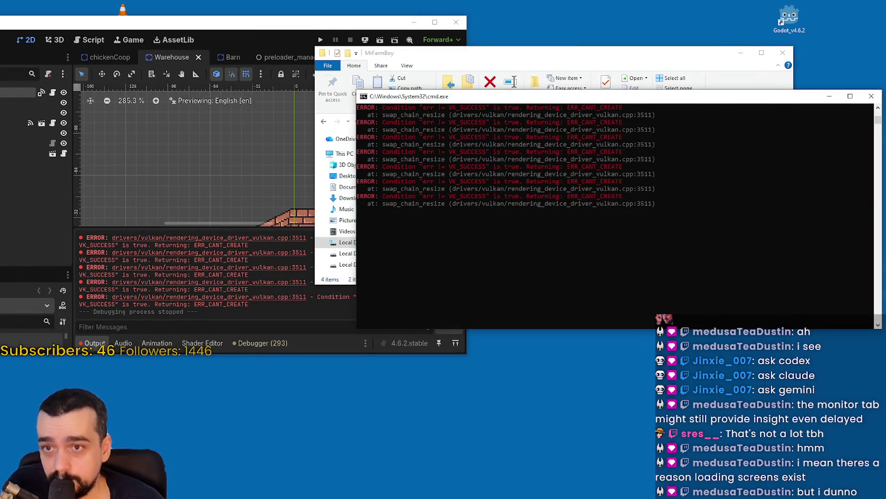
Close the Godot console and export folder window, show MR FARMBOY in Steam, then close Steam.
{"action": "left_click", "coordinate": [878, 98]}
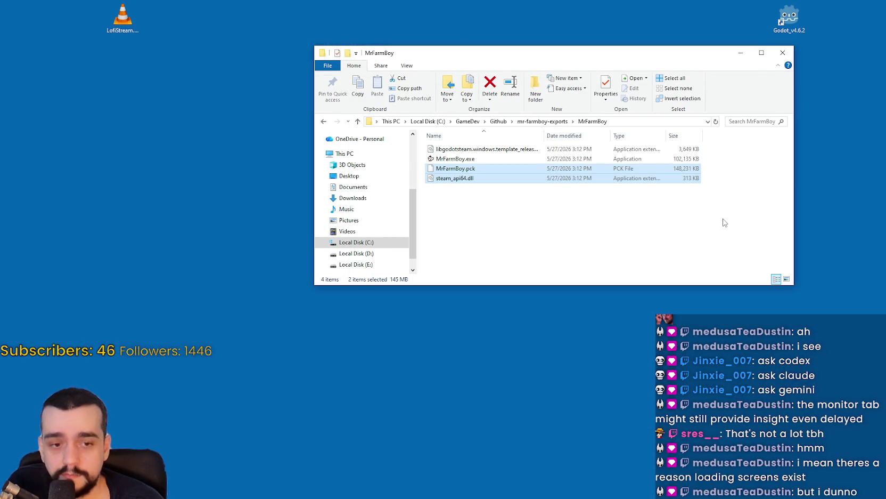
{"action": "left_click", "coordinate": [791, 53]}
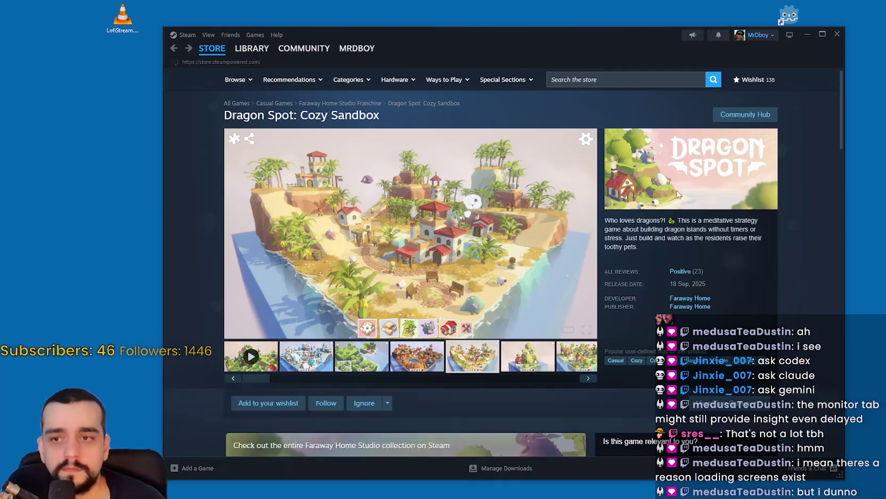
{"action": "left_click_drag", "start_coordinate": [494, 40], "coordinate": [407, 27]}
{"action": "left_click", "coordinate": [166, 34]}
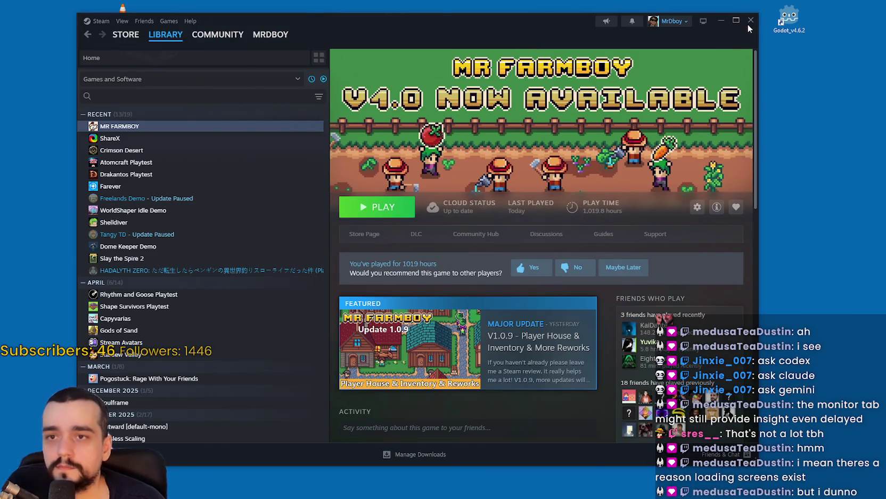
{"action": "left_click", "coordinate": [750, 22]}
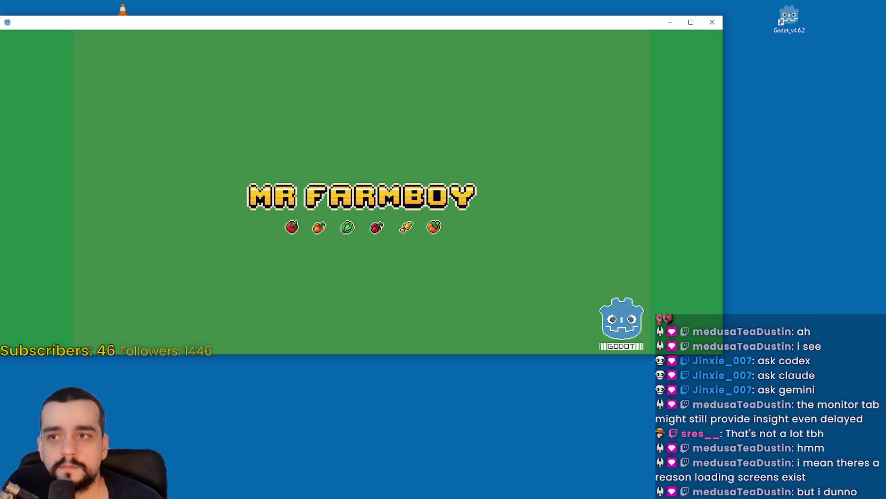
Refresh the desktop from its right-click context menu.
{"action": "right_click", "coordinate": [779, 154]}
{"action": "left_click", "coordinate": [844, 331]}
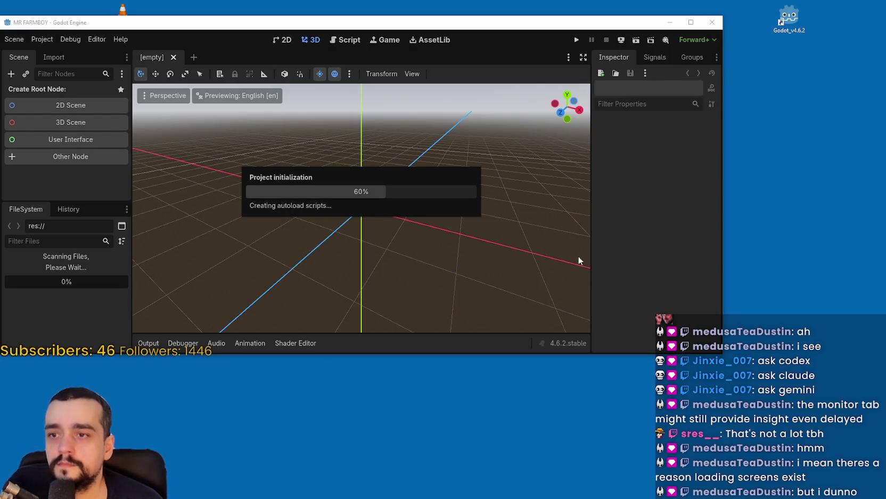
{"action": "right_click", "coordinate": [762, 202]}
{"action": "left_click", "coordinate": [803, 229]}
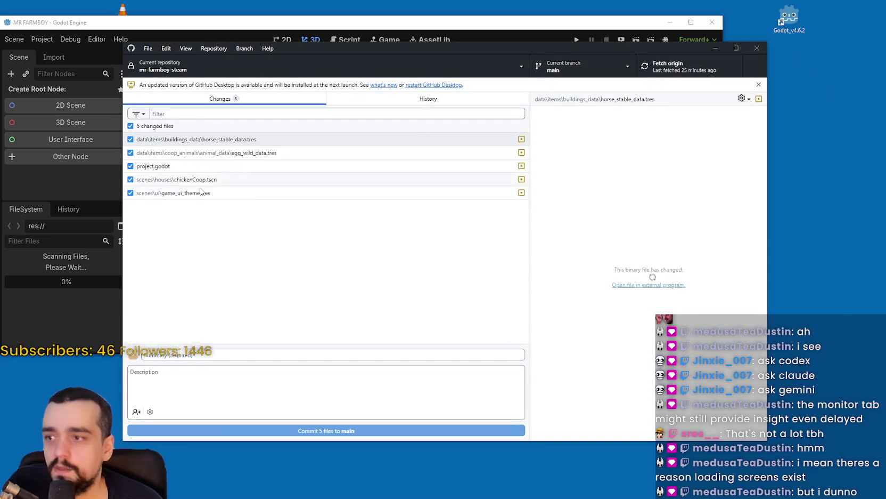
Inspect diffs of horse_stable_data.tres, egg_wild_data.tres, project.godot, chickenCoop.tscn and game_ui_theme.tres, widening the diff pane.
{"action": "left_click", "coordinate": [291, 145]}
{"action": "left_click", "coordinate": [287, 155]}
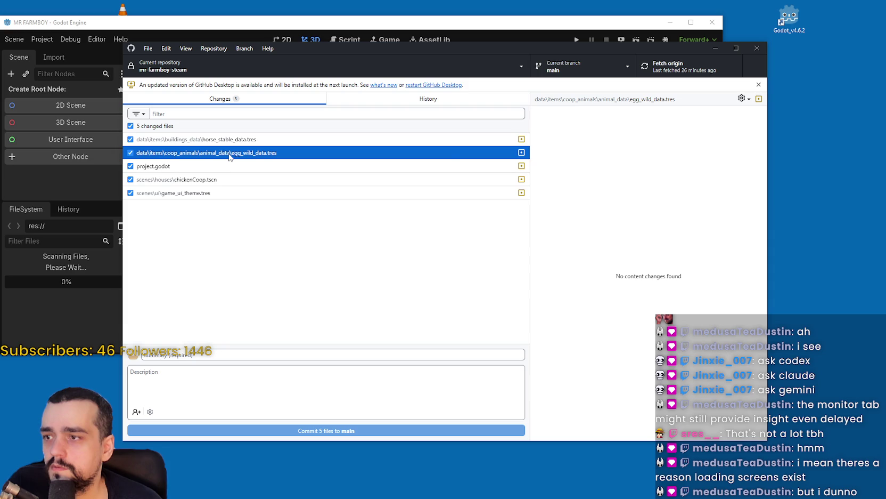
{"action": "left_click", "coordinate": [518, 143]}
{"action": "left_click", "coordinate": [484, 155]}
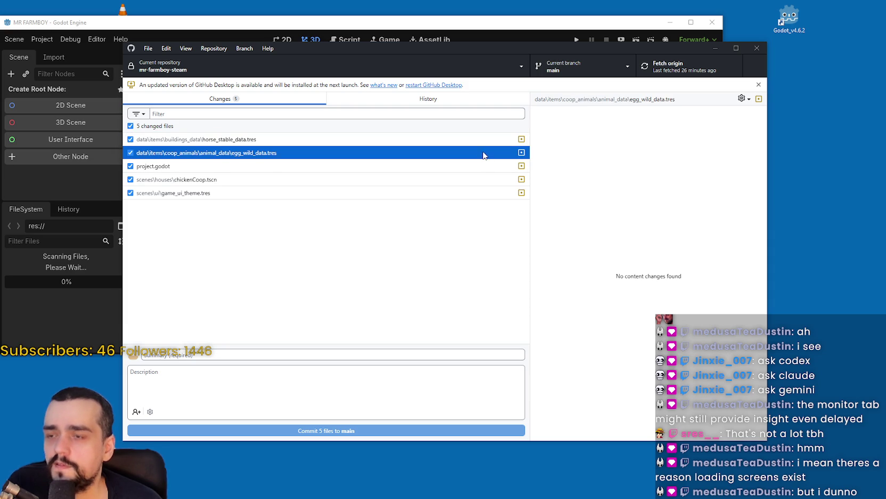
{"action": "left_click_drag", "start_coordinate": [529, 254], "coordinate": [429, 254]}
{"action": "left_click", "coordinate": [227, 167]}
{"action": "left_click", "coordinate": [241, 183]}
{"action": "left_click", "coordinate": [241, 168]}
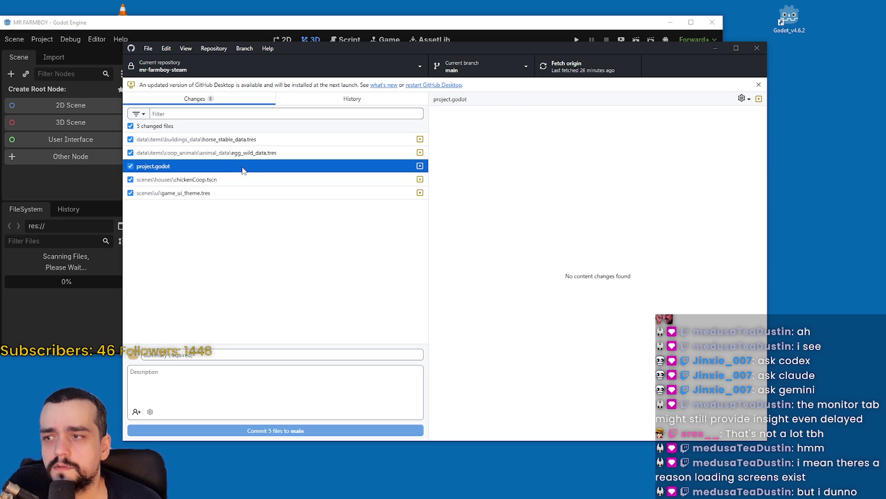
{"action": "left_click", "coordinate": [247, 180]}
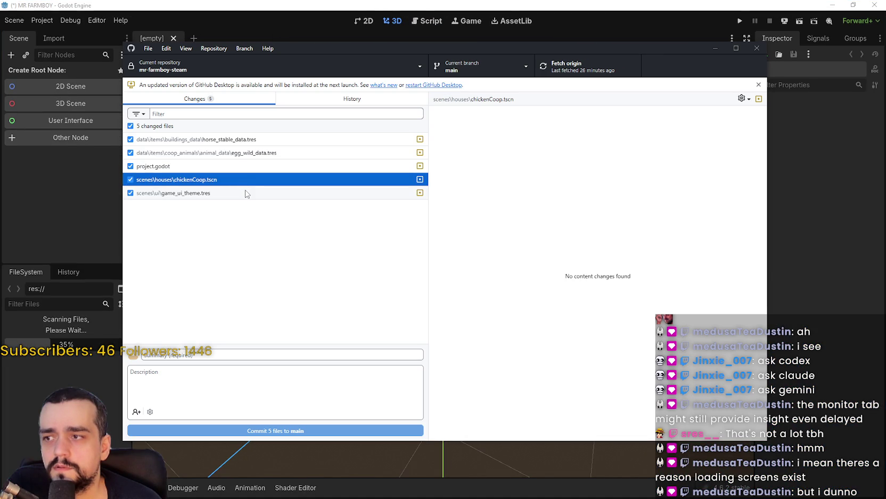
{"action": "left_click", "coordinate": [247, 195]}
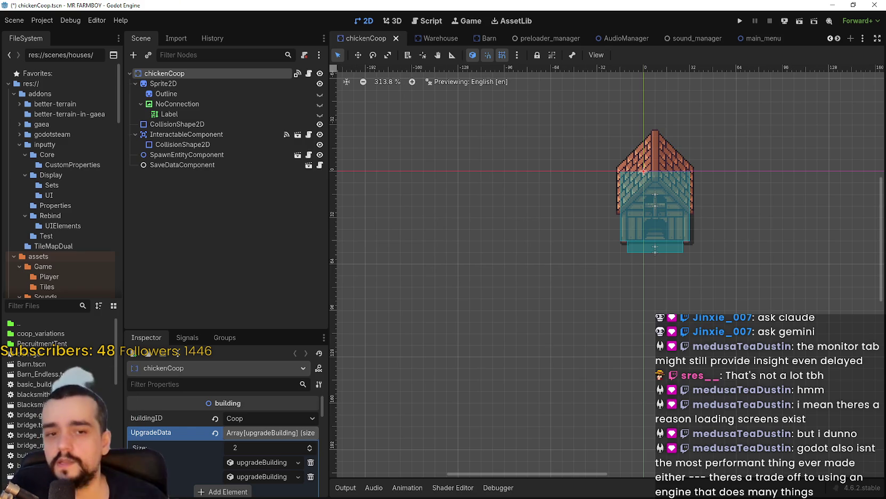
Drag the dock splitters to widen the FileSystem panel and heighten the Inspector.
{"action": "left_click_drag", "start_coordinate": [123, 283], "coordinate": [171, 283]}
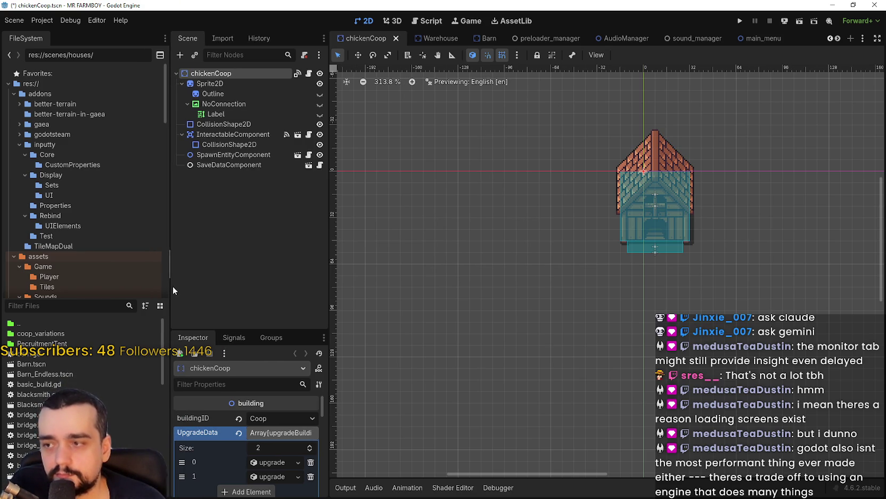
{"action": "left_click_drag", "start_coordinate": [230, 328], "coordinate": [240, 252]}
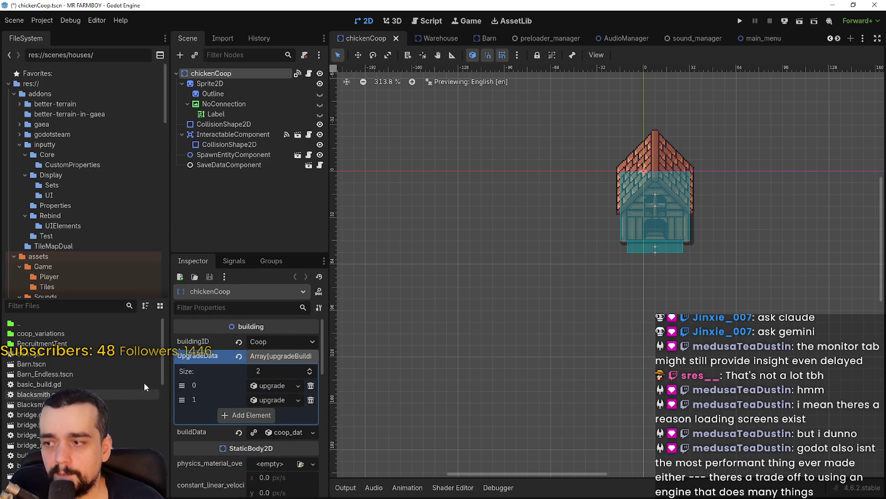
{"action": "left_click", "coordinate": [42, 20]}
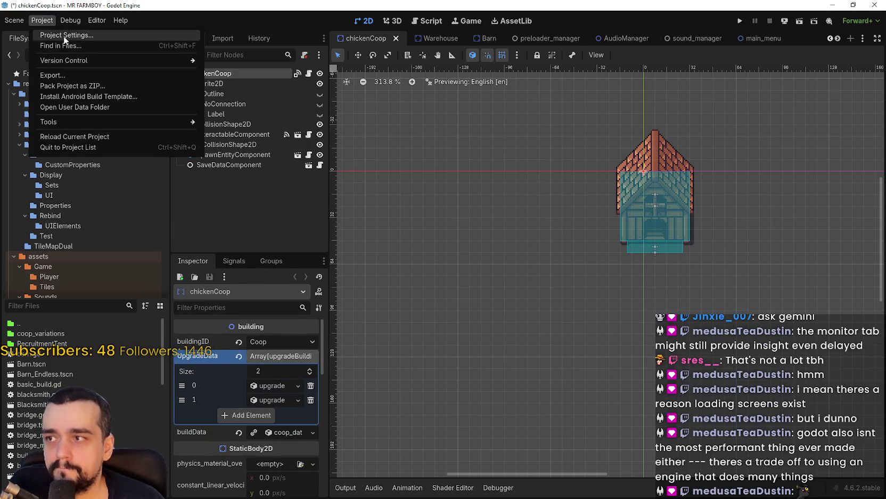
Set Display > Window Mode to Exclusive Fullscreen in Project Settings and close the dialog.
{"action": "left_click", "coordinate": [64, 36]}
{"action": "left_click", "coordinate": [113, 112]}
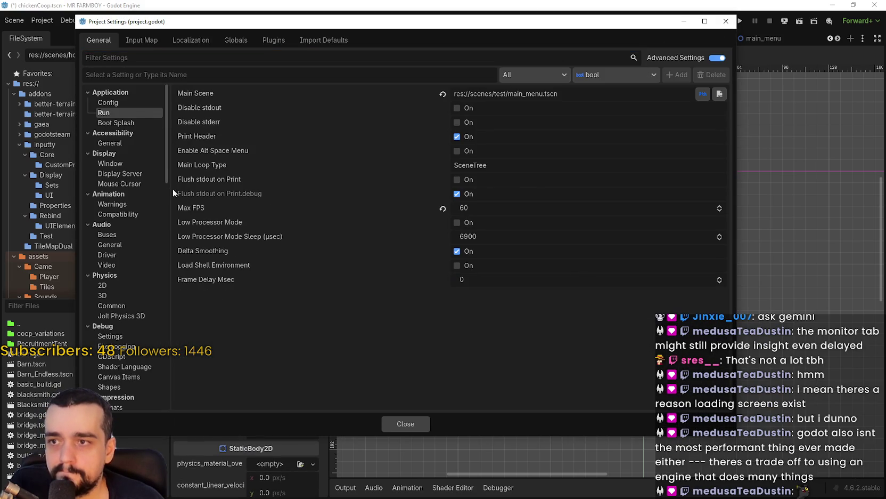
{"action": "left_click", "coordinate": [133, 163]}
{"action": "left_click", "coordinate": [520, 134]}
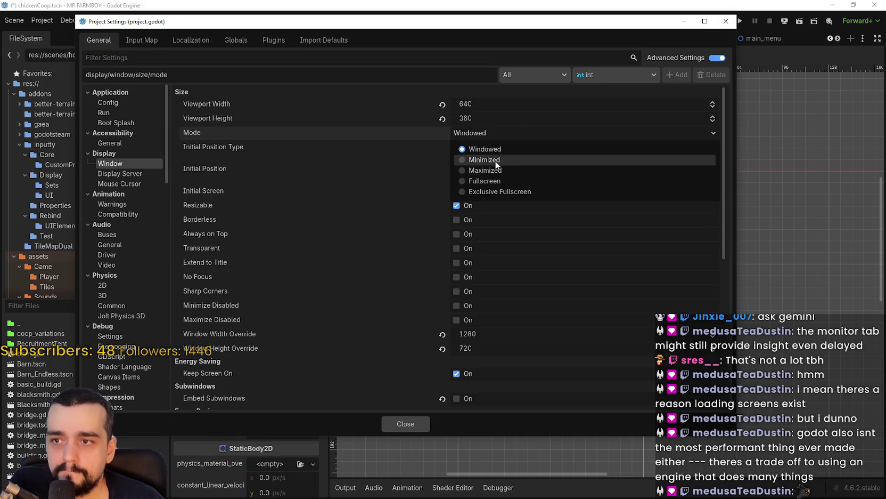
{"action": "left_click", "coordinate": [503, 191]}
{"action": "left_click", "coordinate": [412, 426]}
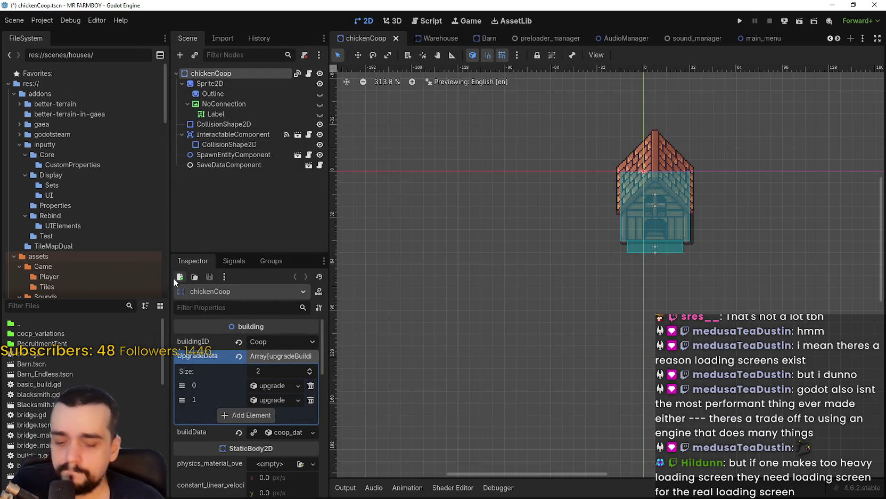
Filter FileSystem for 'horse', open horse_stable_panel.tscn, and turn off the English translation preview.
{"action": "type", "text": "horse"}
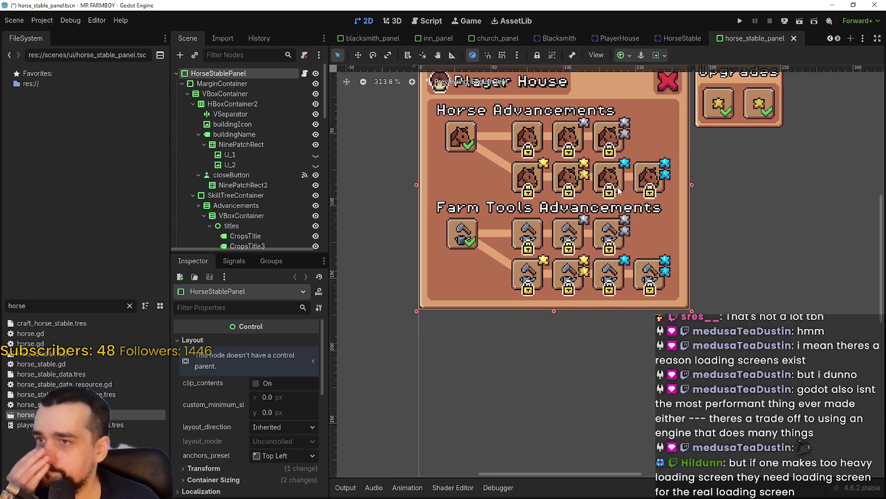
{"action": "scroll", "coordinate": [618, 191], "scroll_direction": "down", "scroll_amount": 5}
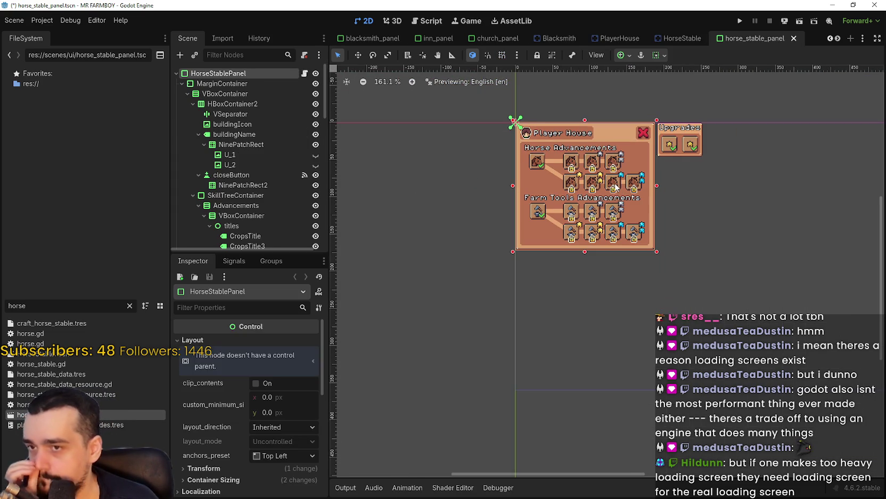
{"action": "scroll", "coordinate": [615, 188], "scroll_direction": "up", "scroll_amount": 3}
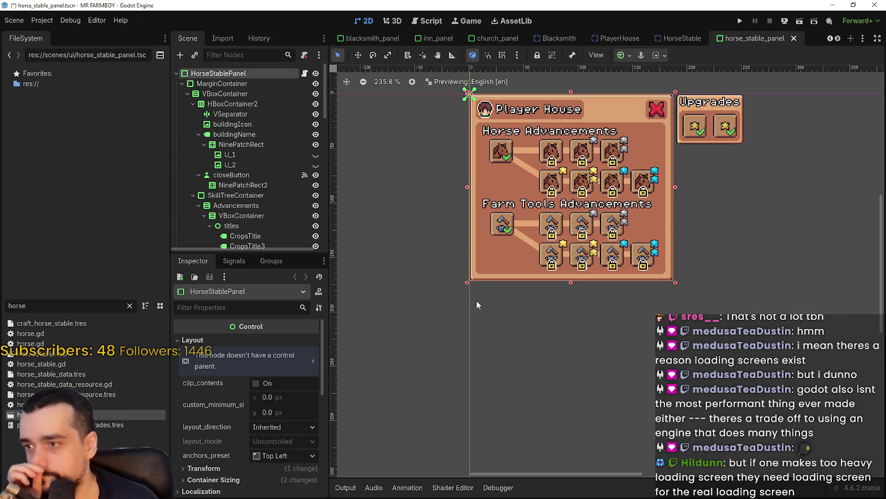
{"action": "left_click", "coordinate": [471, 82]}
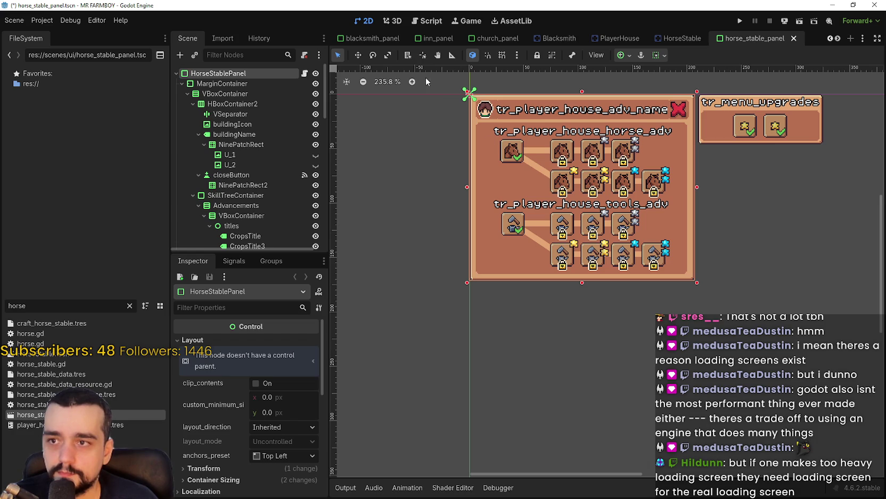
{"action": "left_click", "coordinate": [518, 56]}
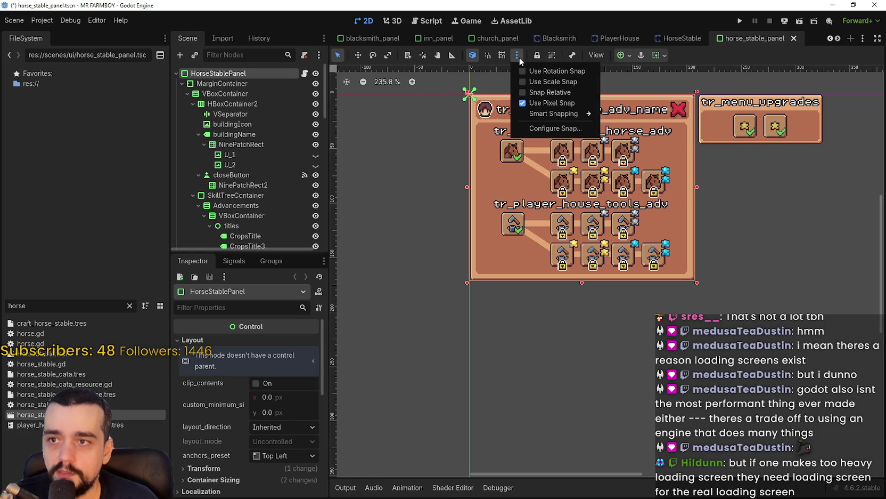
Set View > Preview Translation to Spanish [es] so the panel shows Casa del Jugador.
{"action": "mouse_move", "coordinate": [588, 55]}
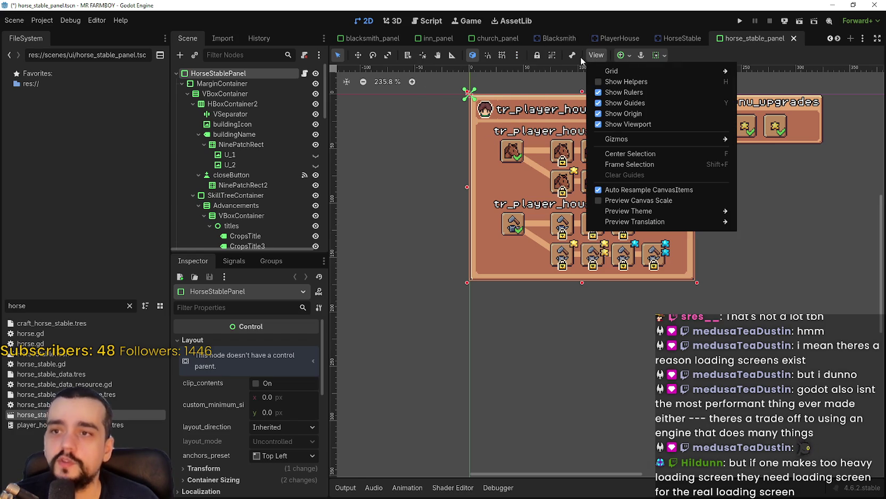
{"action": "mouse_move", "coordinate": [516, 56]}
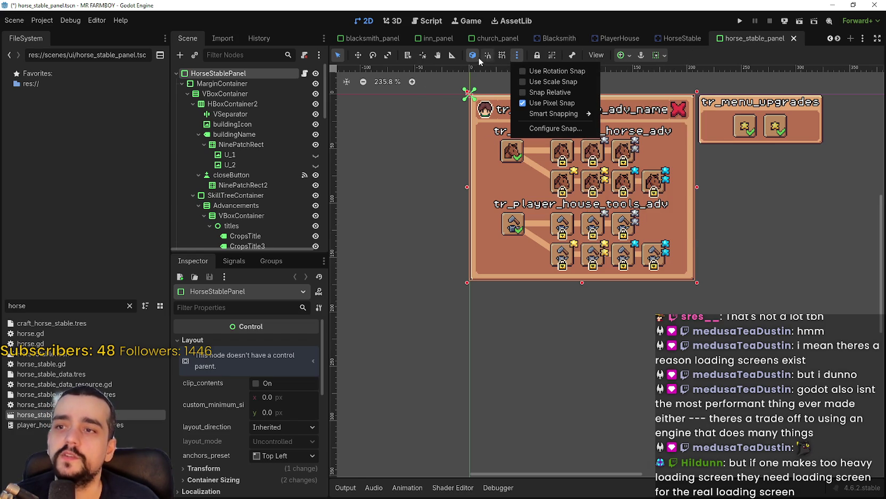
{"action": "left_click", "coordinate": [733, 54]}
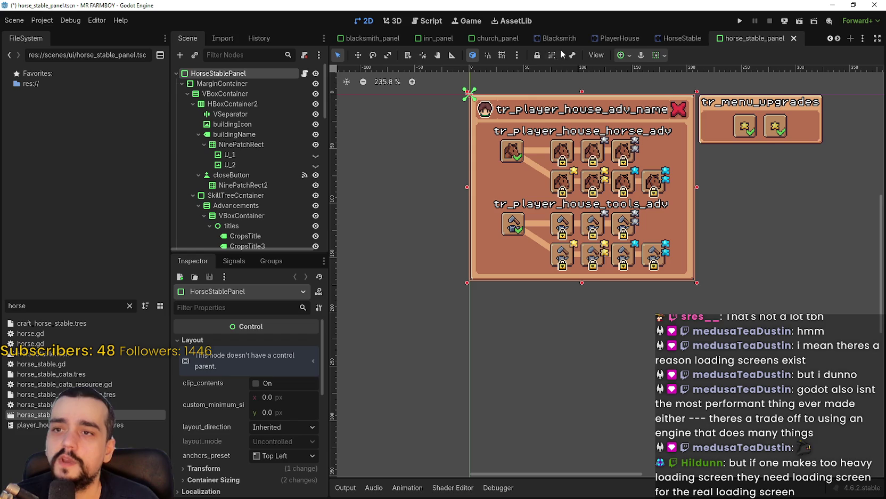
{"action": "left_click", "coordinate": [604, 53]}
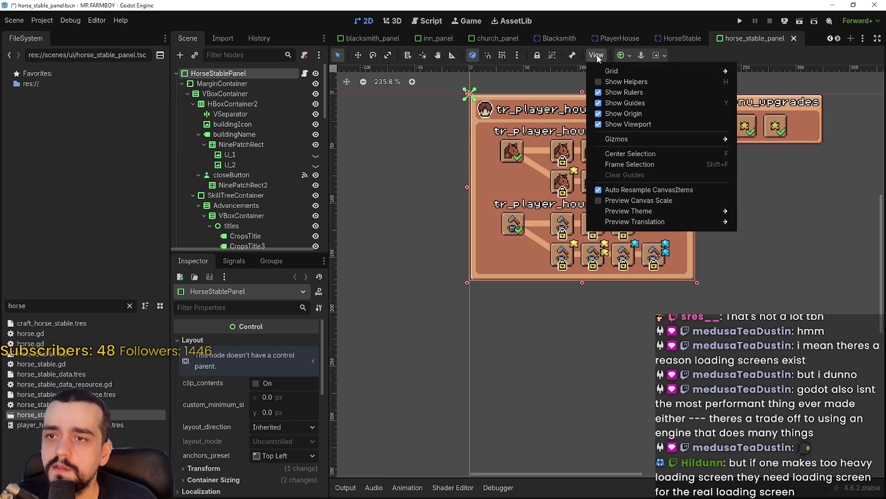
{"action": "mouse_move", "coordinate": [652, 223]}
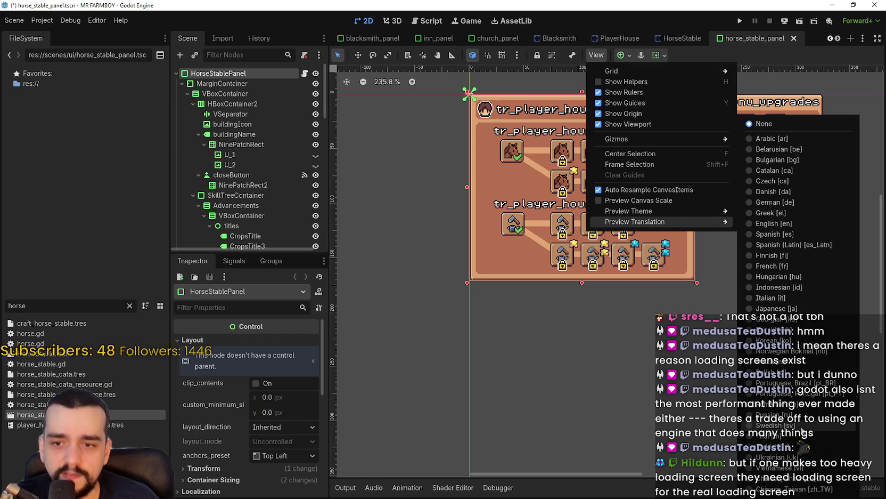
{"action": "left_click", "coordinate": [794, 233]}
{"action": "left_click", "coordinate": [662, 125]}
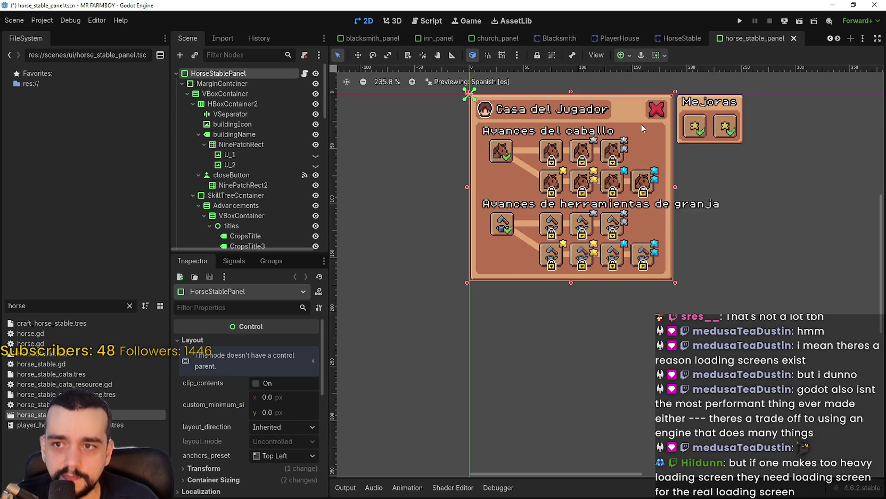
{"action": "scroll", "coordinate": [655, 133], "scroll_direction": "up", "scroll_amount": 3}
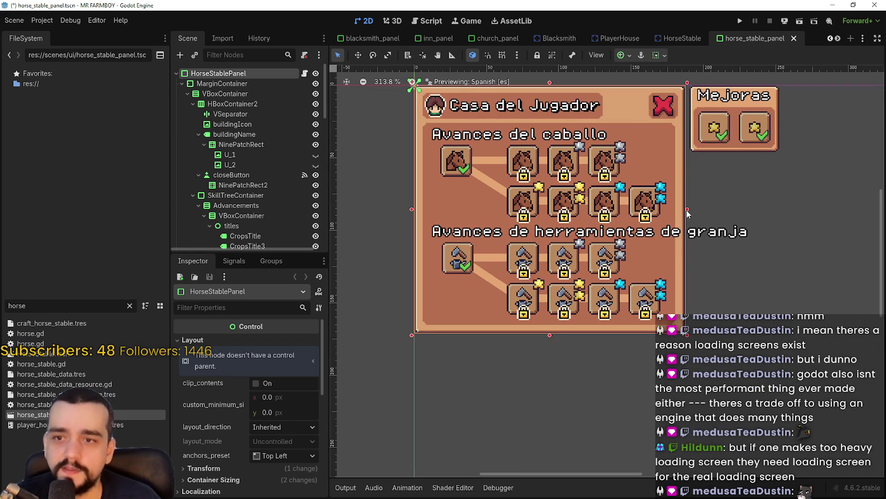
{"action": "scroll", "coordinate": [689, 212], "scroll_direction": "down", "scroll_amount": 3}
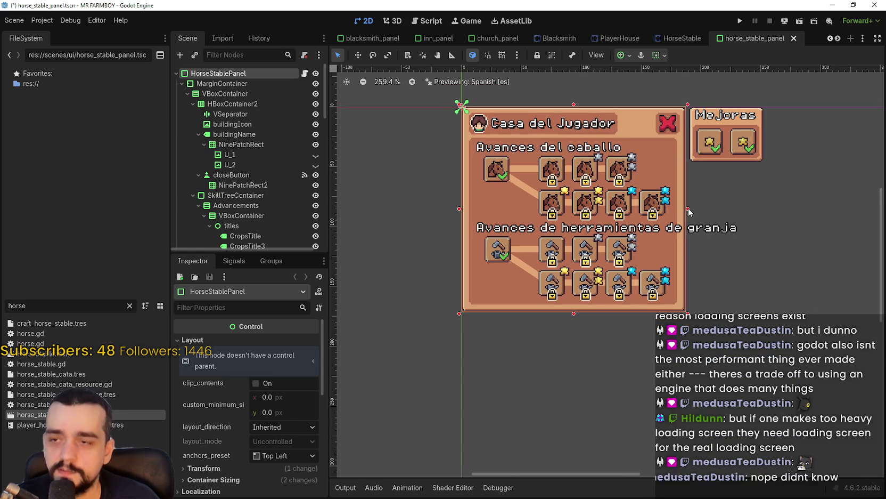
Inspect the Advancements node and check the canvas view options.
{"action": "mouse_move", "coordinate": [669, 224]}
{"action": "left_mouse_down"}
{"action": "mouse_move", "coordinate": [751, 224]}
{"action": "mouse_move", "coordinate": [635, 223]}
{"action": "left_mouse_up"}
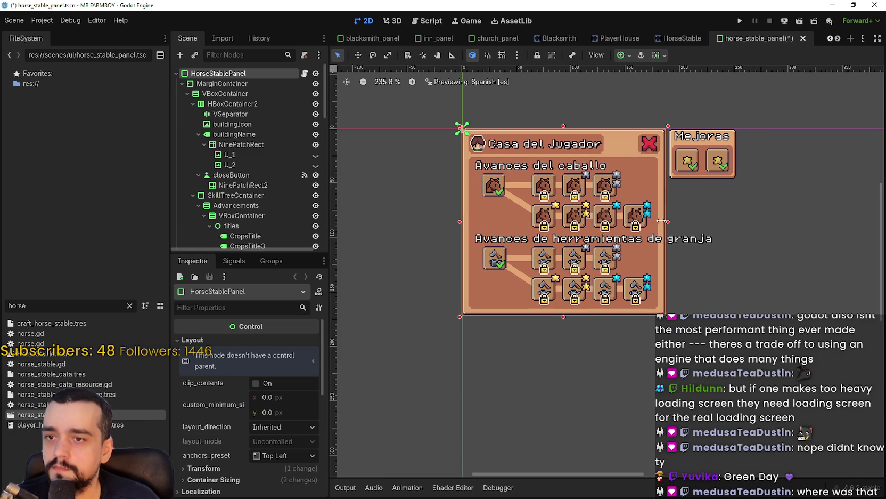
{"action": "scroll", "coordinate": [256, 196], "scroll_direction": "down", "scroll_amount": 4}
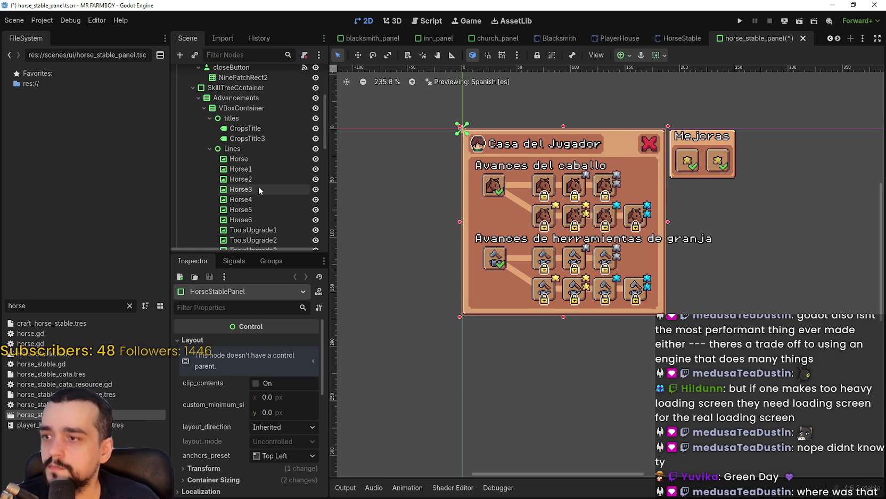
{"action": "left_click", "coordinate": [236, 87]}
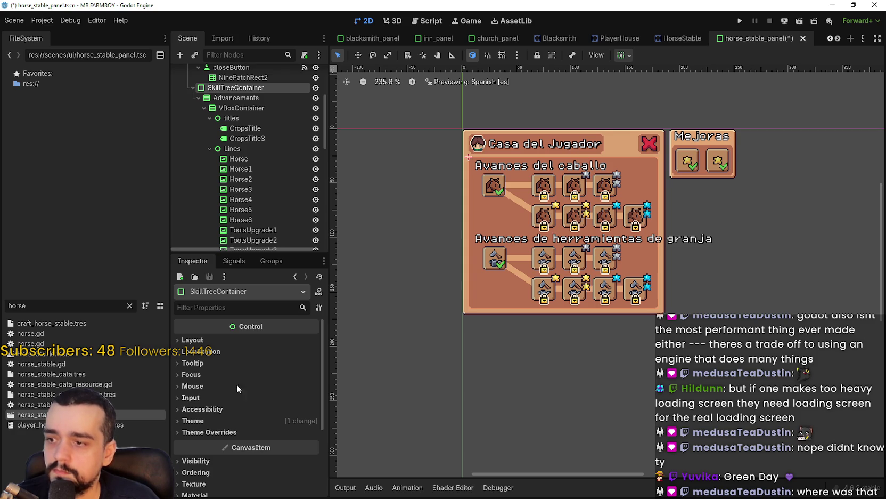
{"action": "left_click", "coordinate": [230, 98]}
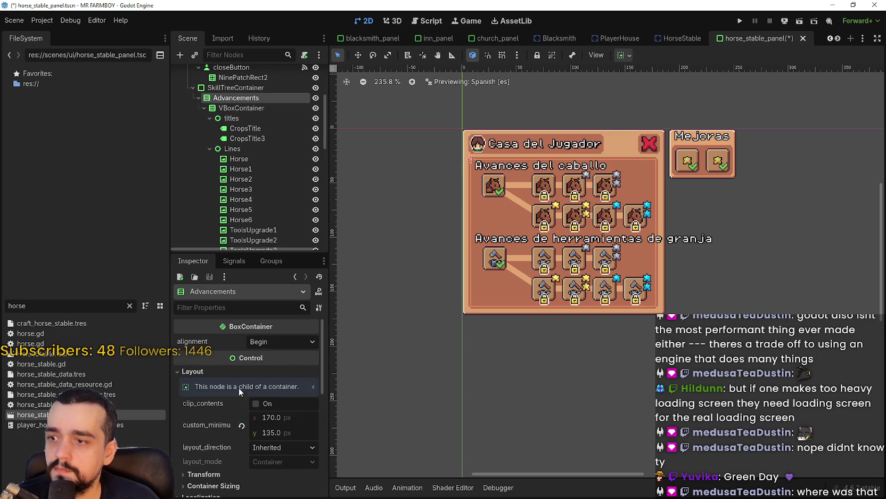
{"action": "scroll", "coordinate": [250, 203], "scroll_direction": "up", "scroll_amount": 4}
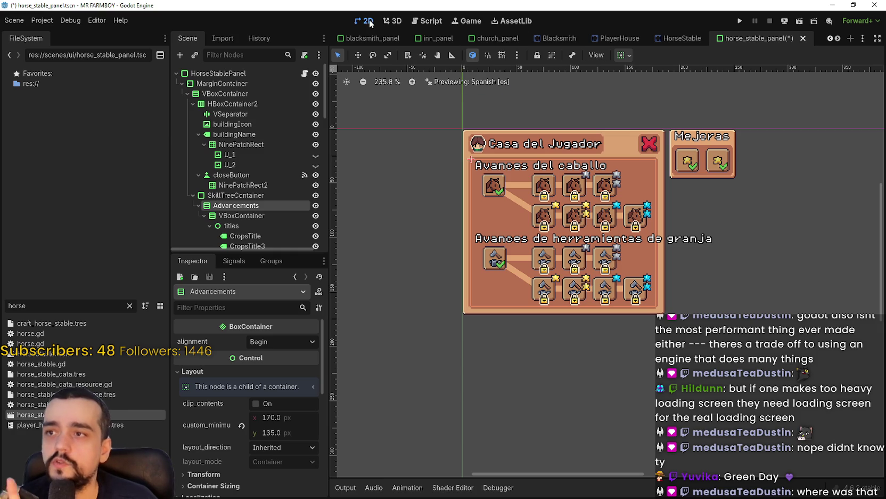
{"action": "left_click", "coordinate": [393, 23]}
{"action": "left_click", "coordinate": [362, 23]}
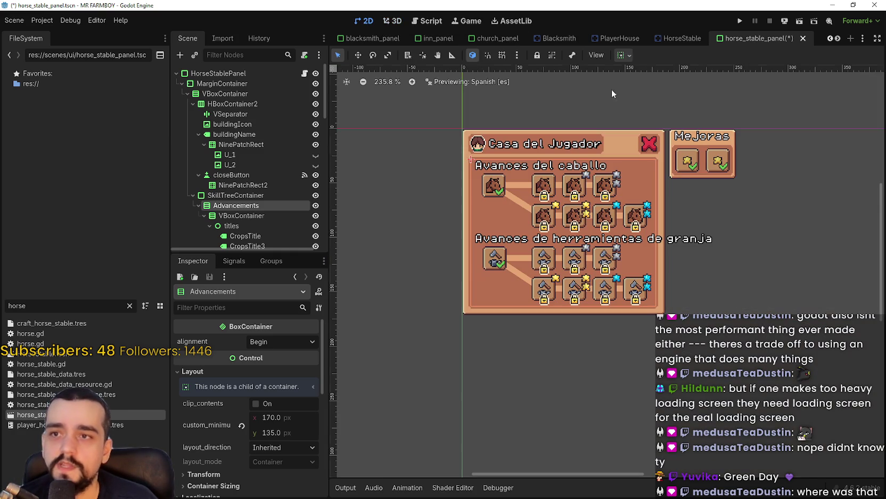
{"action": "left_click", "coordinate": [596, 56]}
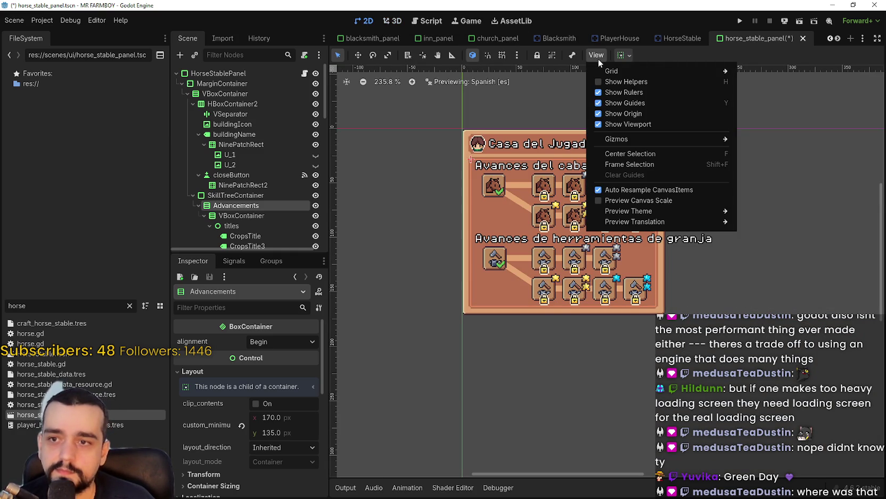
{"action": "mouse_move", "coordinate": [639, 222]}
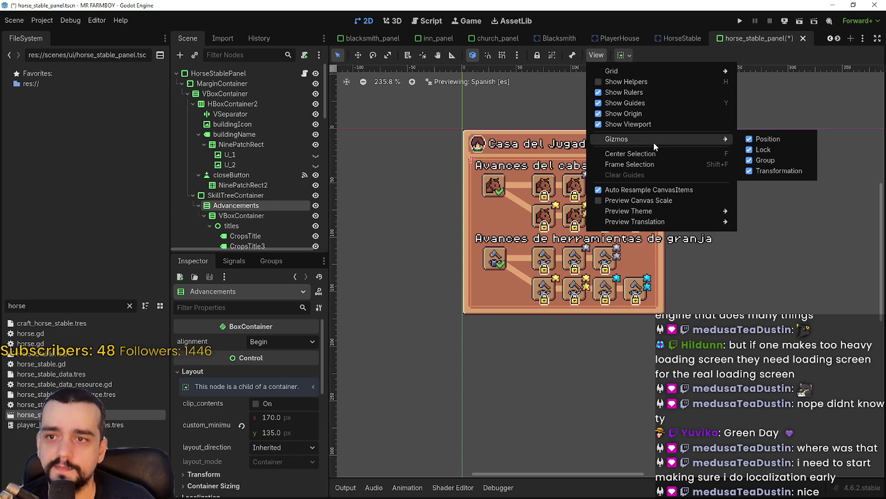
{"action": "mouse_move", "coordinate": [642, 70]}
{"action": "left_click", "coordinate": [620, 4]}
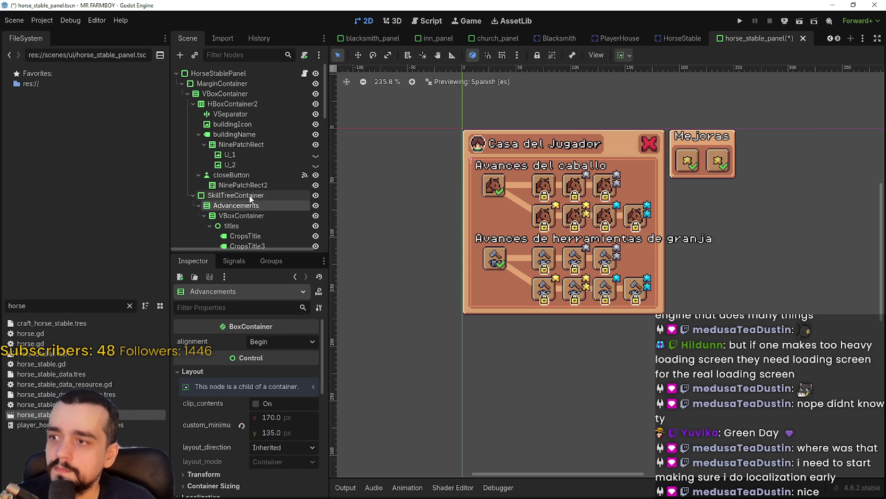
Select the Advancements container and set its minimum width to 200 px.
{"action": "left_click", "coordinate": [232, 86]}
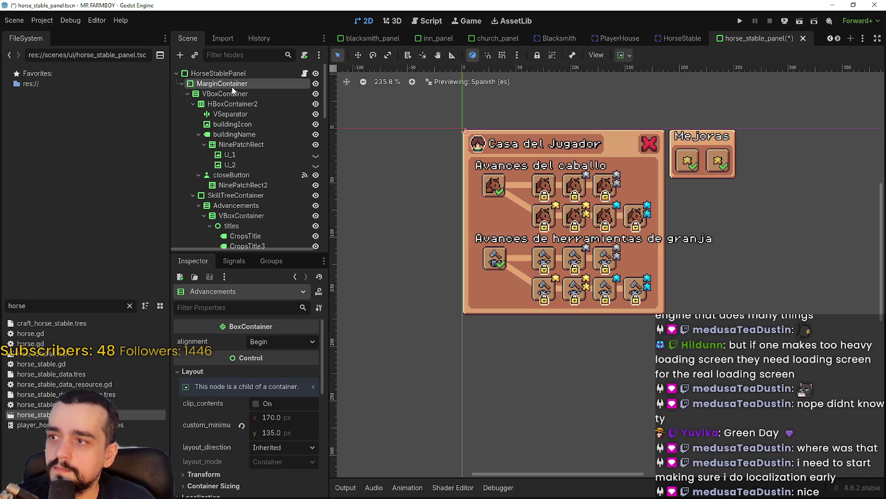
{"action": "left_click", "coordinate": [230, 197]}
{"action": "left_click", "coordinate": [230, 206]}
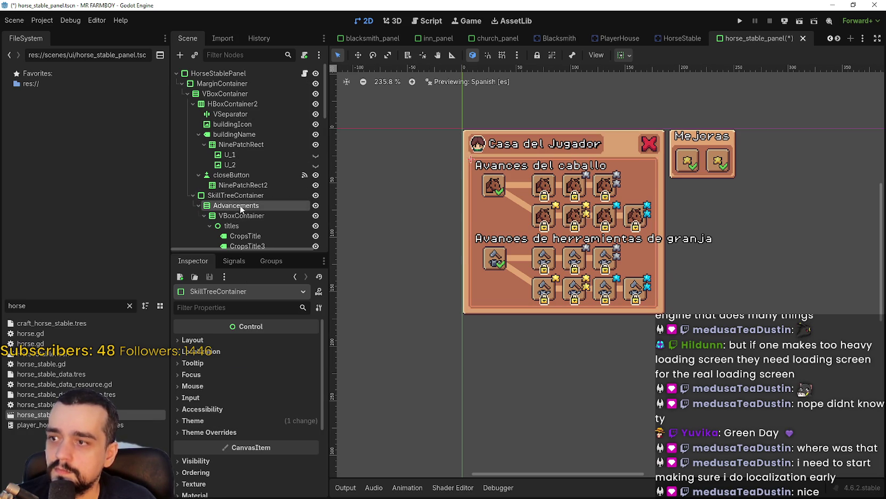
{"action": "left_click_drag", "start_coordinate": [270, 421], "coordinate": [308, 421]}
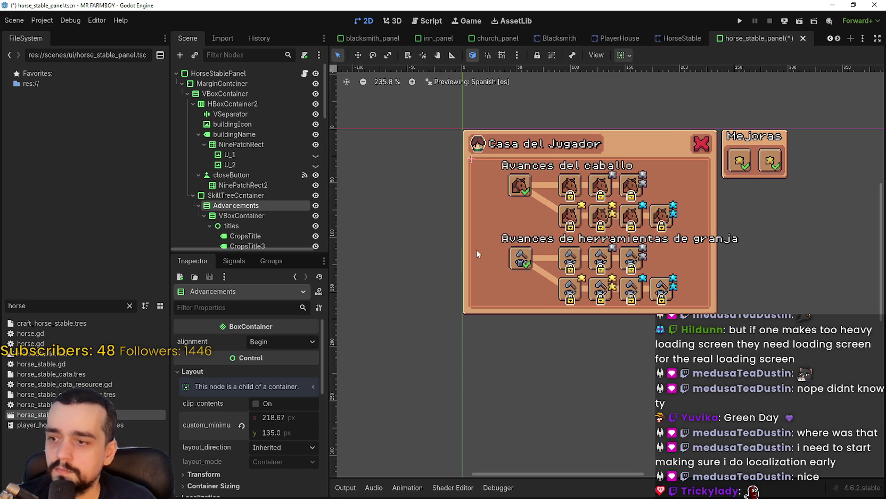
{"action": "left_click", "coordinate": [294, 420]}
{"action": "type", "text": "200"}
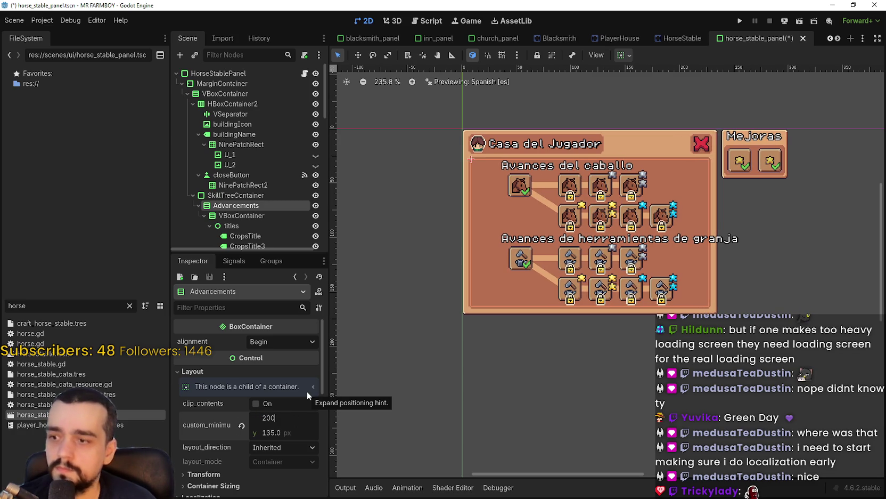
{"action": "key", "text": "Return"}
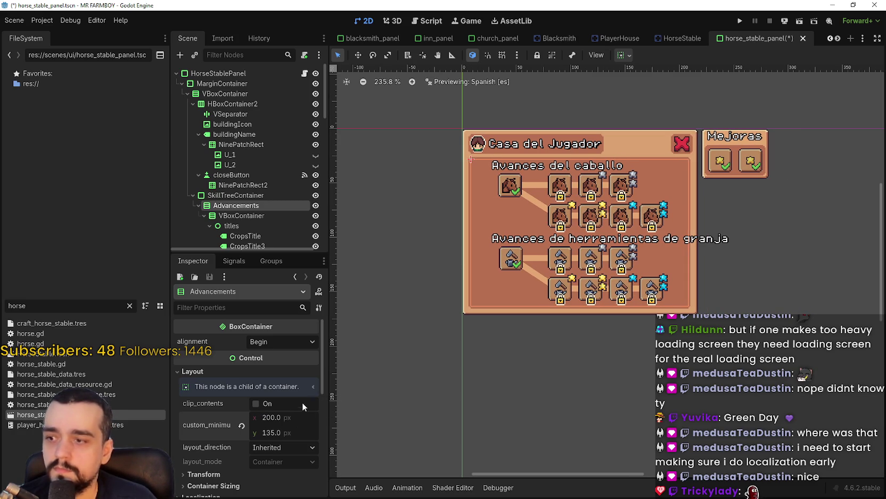
Reselect Advancements and change its minimum width to 220 px.
{"action": "scroll", "coordinate": [254, 219], "scroll_direction": "down", "scroll_amount": 2}
{"action": "left_click", "coordinate": [249, 203]}
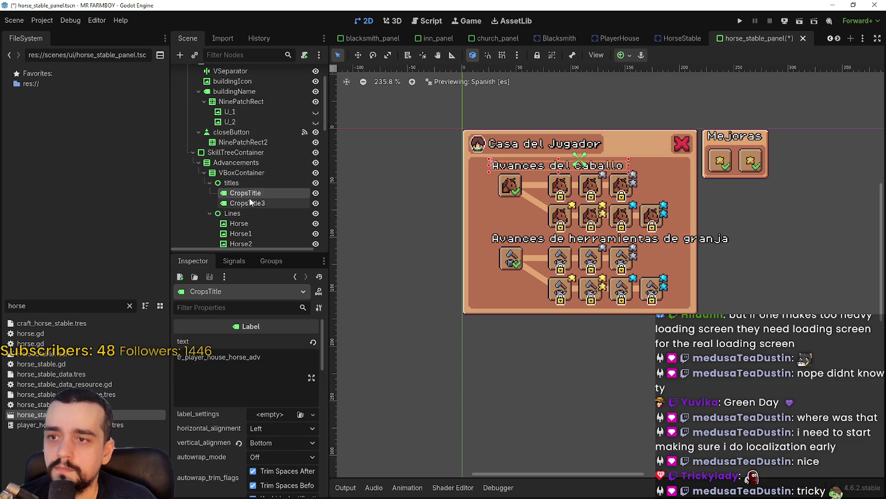
{"action": "key", "text": "ctrl+z"}
{"action": "key", "text": "ctrl+z"}
{"action": "key", "text": "ctrl+z"}
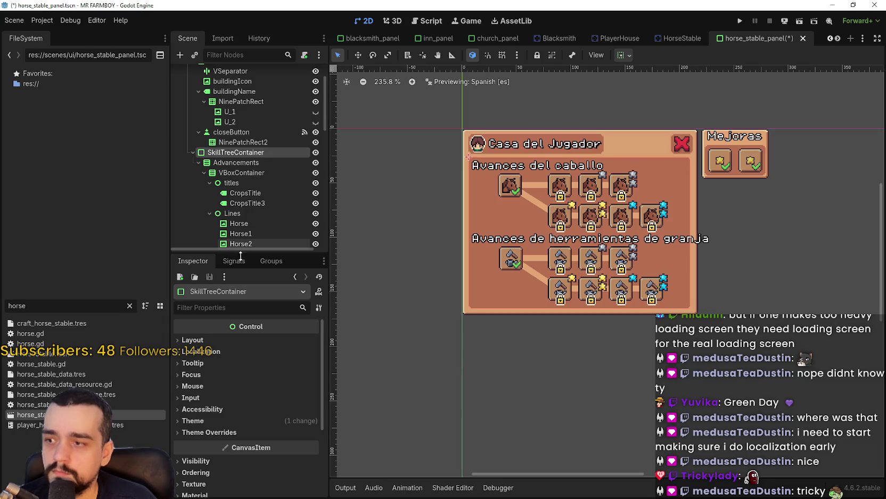
{"action": "key", "text": "Down"}
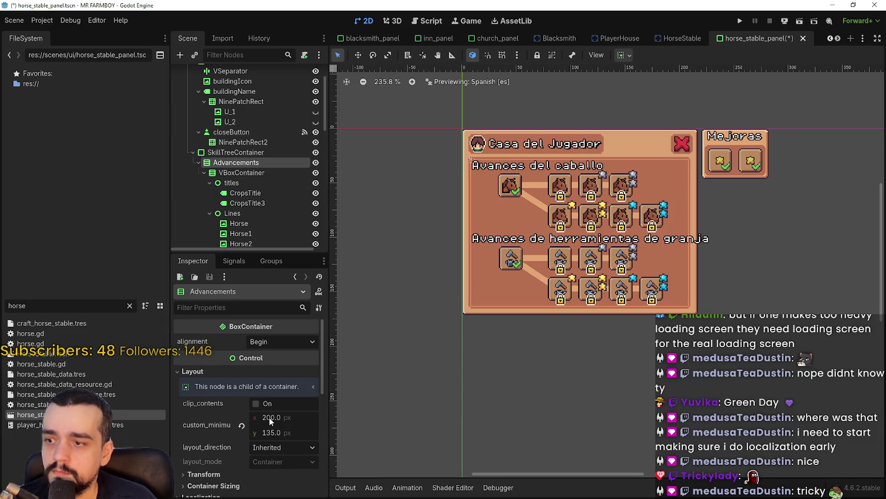
{"action": "left_click", "coordinate": [292, 423]}
{"action": "type", "text": "220"}
{"action": "key", "text": "Return"}
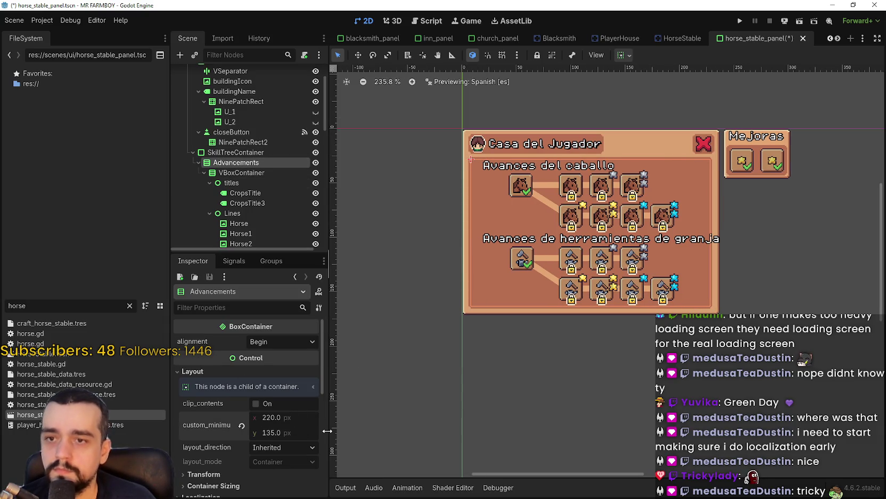
Select CropsTitle and CropsTitle3, then save the horse stable panel scene.
{"action": "left_click", "coordinate": [274, 193]}
{"action": "left_click", "coordinate": [270, 202], "text": "shift"}
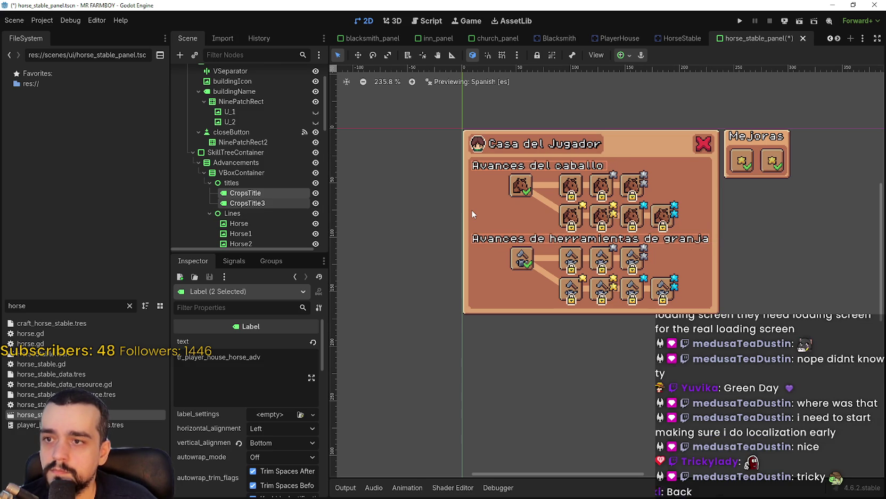
{"action": "key", "text": "ctrl+s"}
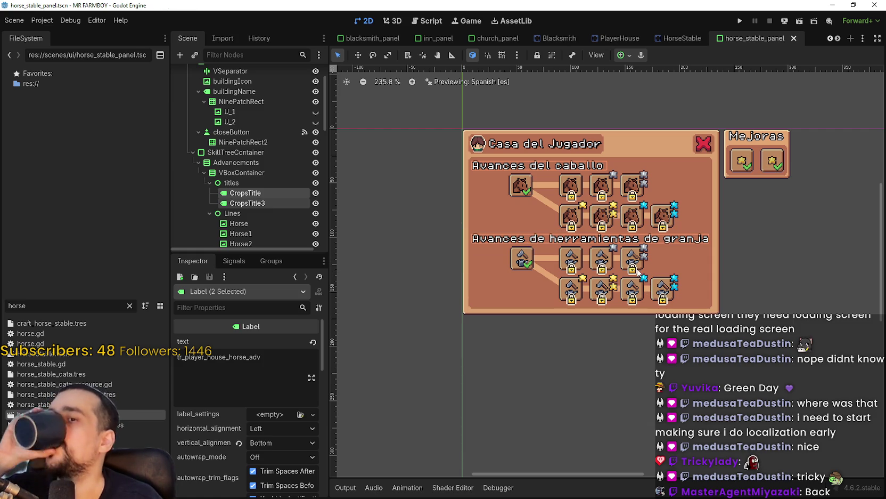
Preview the panel in Arabic and scroll around to check the layout.
{"action": "left_click", "coordinate": [624, 55]}
{"action": "left_click", "coordinate": [623, 55]}
{"action": "left_click", "coordinate": [608, 54]}
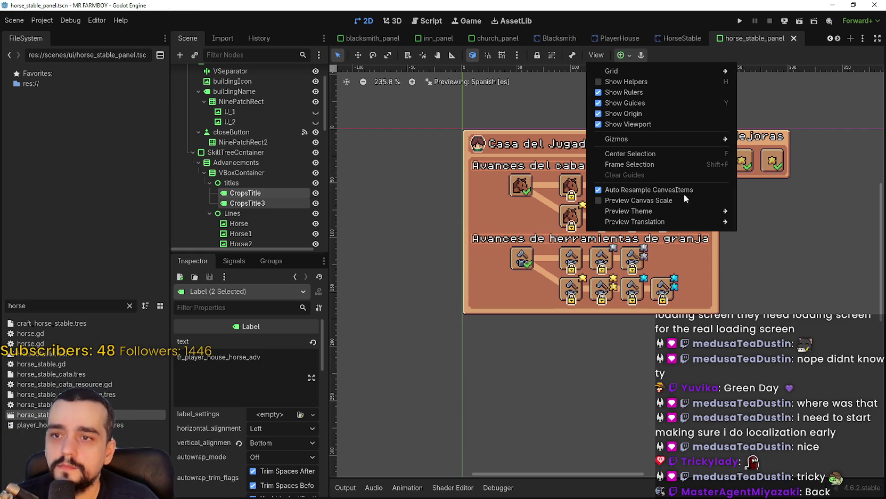
{"action": "mouse_move", "coordinate": [714, 222]}
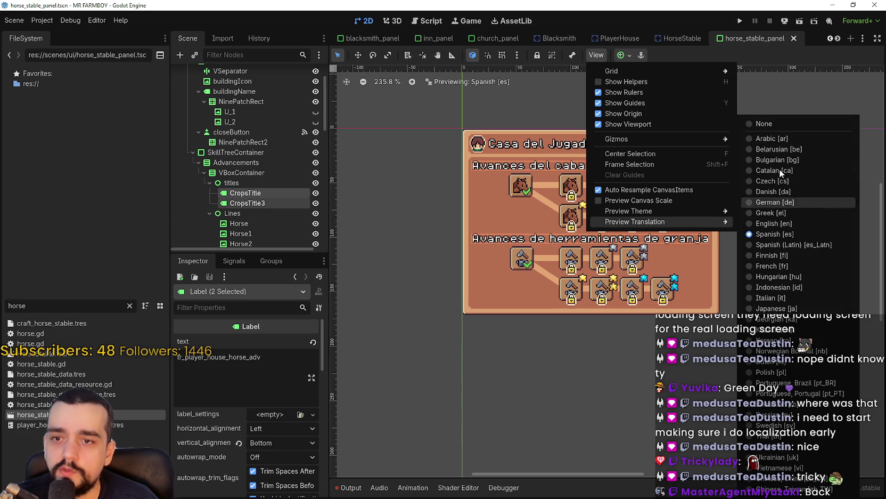
{"action": "left_click", "coordinate": [778, 140]}
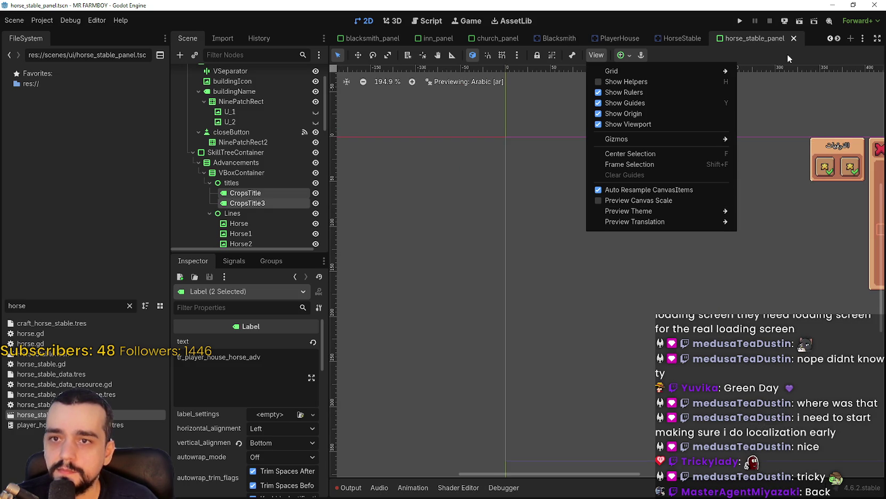
{"action": "left_click", "coordinate": [786, 61]}
{"action": "scroll", "coordinate": [688, 244], "scroll_direction": "right", "scroll_amount": 5}
{"action": "scroll", "coordinate": [754, 259], "scroll_direction": "down", "scroll_amount": 2}
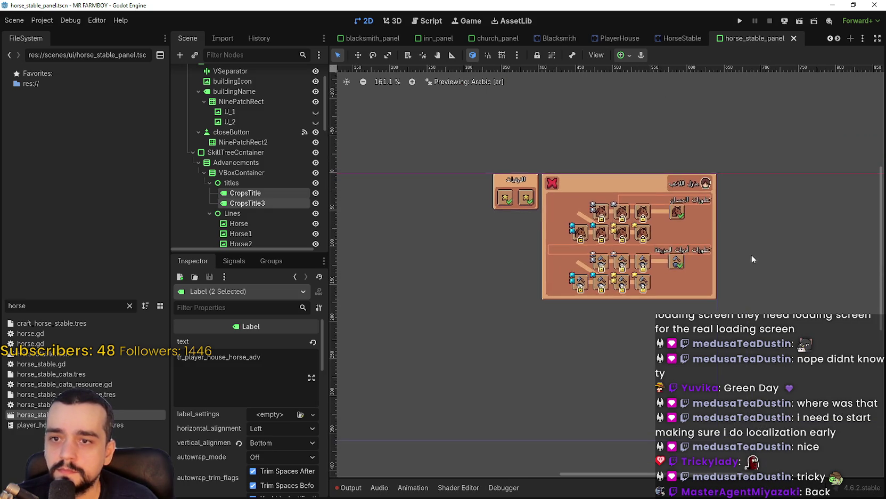
{"action": "scroll", "coordinate": [754, 259], "scroll_direction": "down", "scroll_amount": 3}
{"action": "scroll", "coordinate": [590, 251], "scroll_direction": "left", "scroll_amount": 1}
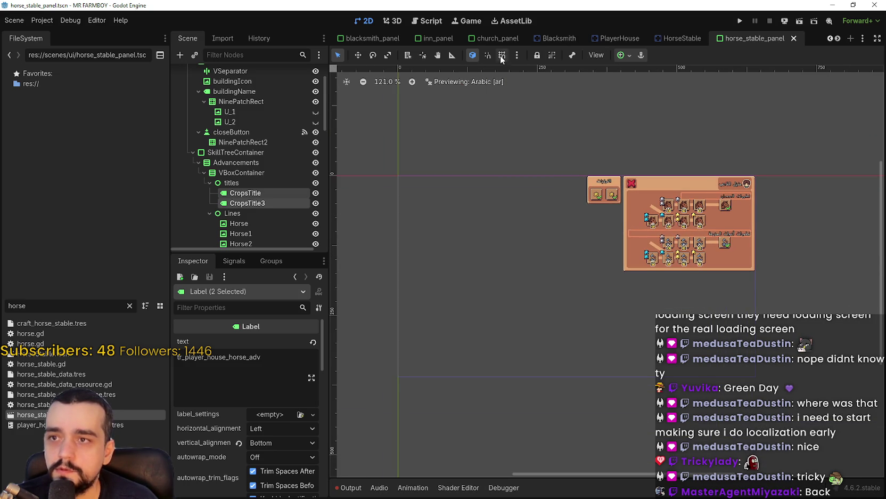
Preview the panel in Belarusian, Bulgarian, Catalan, Czech, Greek and English.
{"action": "left_click", "coordinate": [516, 55]}
{"action": "mouse_move", "coordinate": [572, 55]}
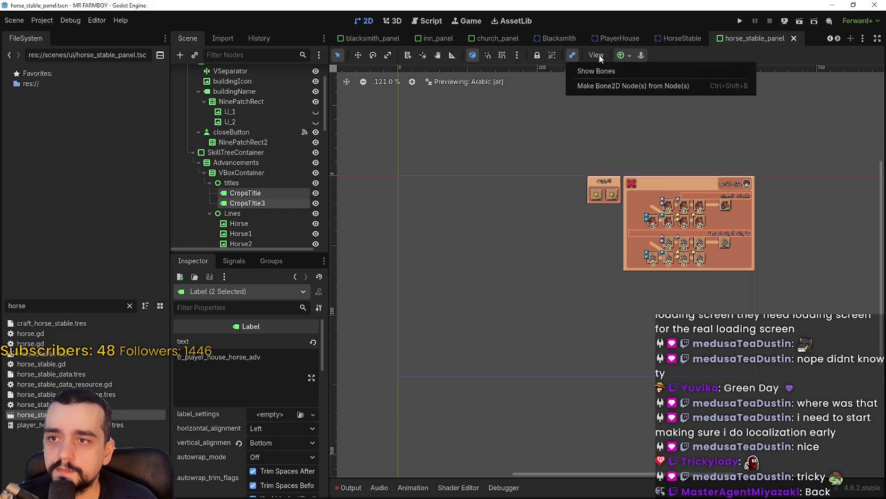
{"action": "mouse_move", "coordinate": [608, 53]}
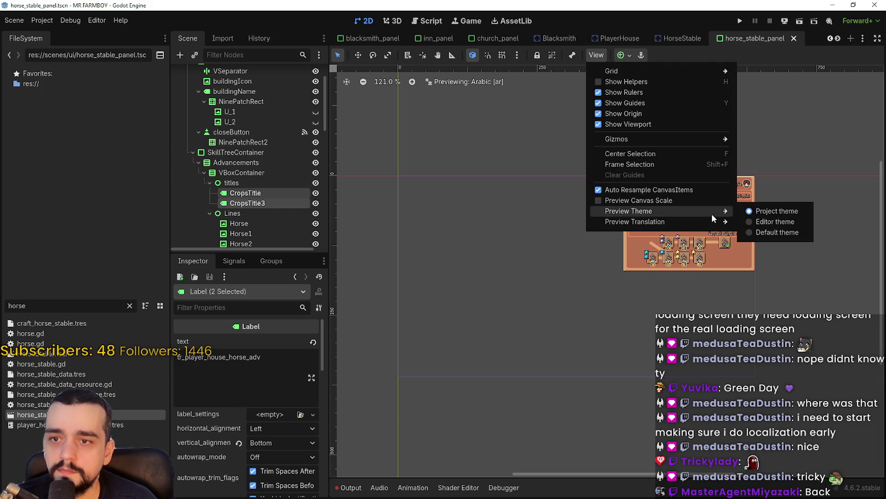
{"action": "mouse_move", "coordinate": [721, 221]}
{"action": "left_click", "coordinate": [786, 149]}
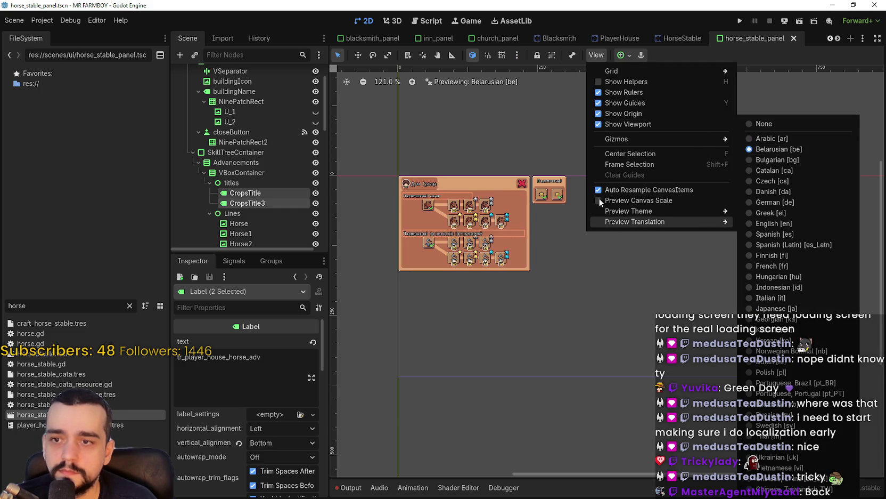
{"action": "mouse_move", "coordinate": [669, 220]}
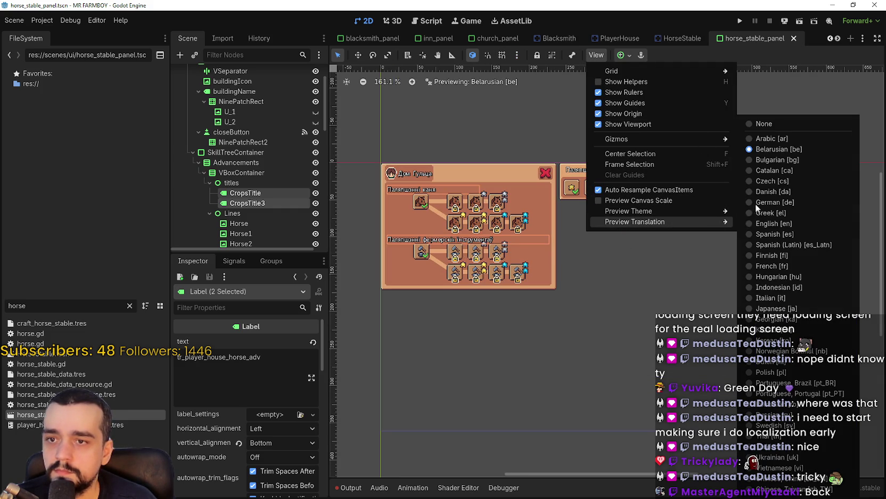
{"action": "left_click", "coordinate": [767, 162]}
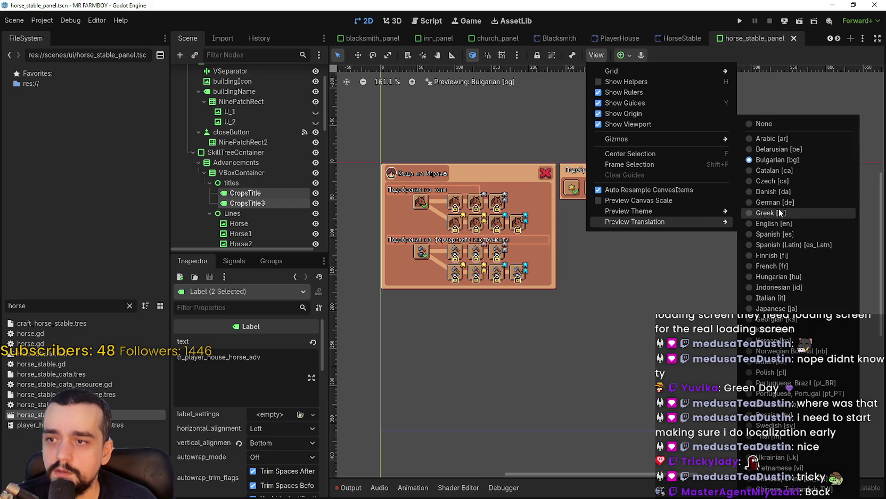
{"action": "left_click", "coordinate": [778, 180]}
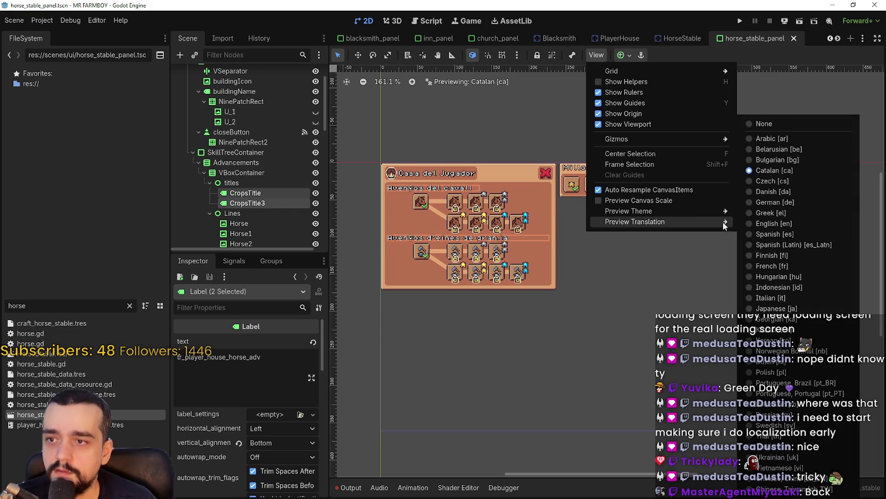
{"action": "left_click", "coordinate": [776, 182]}
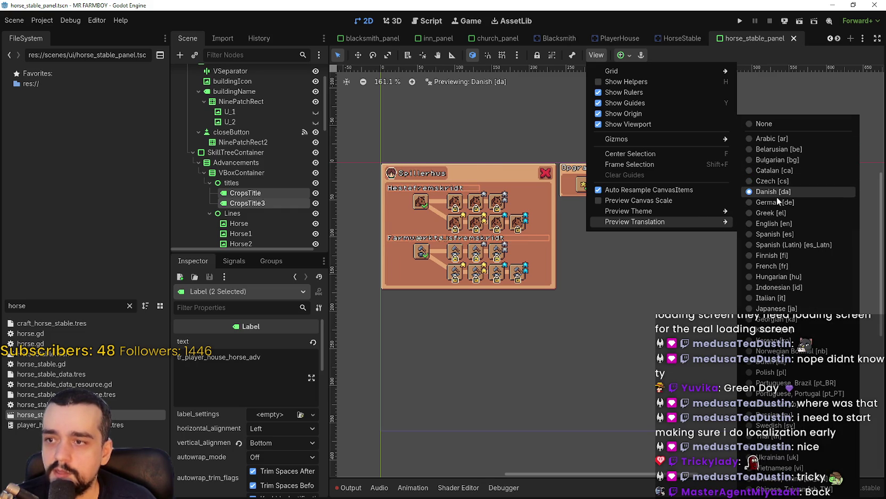
{"action": "left_click", "coordinate": [777, 212]}
{"action": "left_click", "coordinate": [779, 225]}
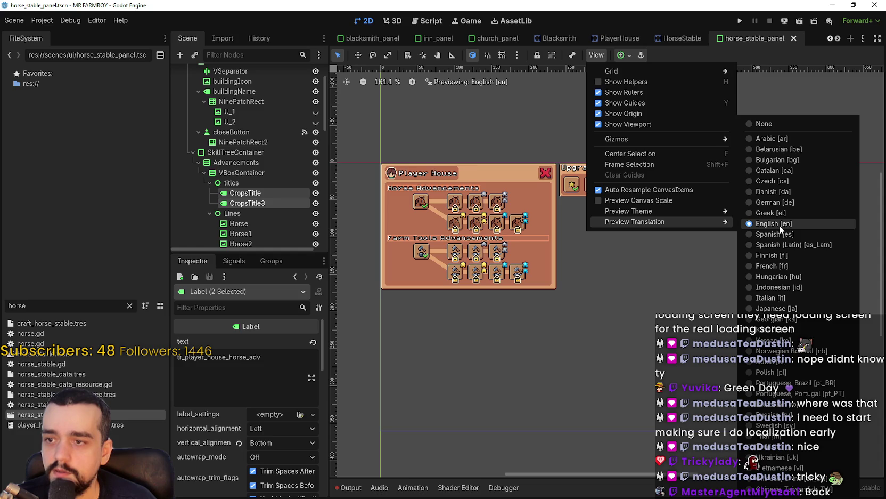
Preview Latin American Spanish, Finnish, Hungarian, Italian, Japanese and Norwegian Bokmål, ending on Dutch.
{"action": "left_click", "coordinate": [781, 244]}
{"action": "left_click", "coordinate": [782, 256]}
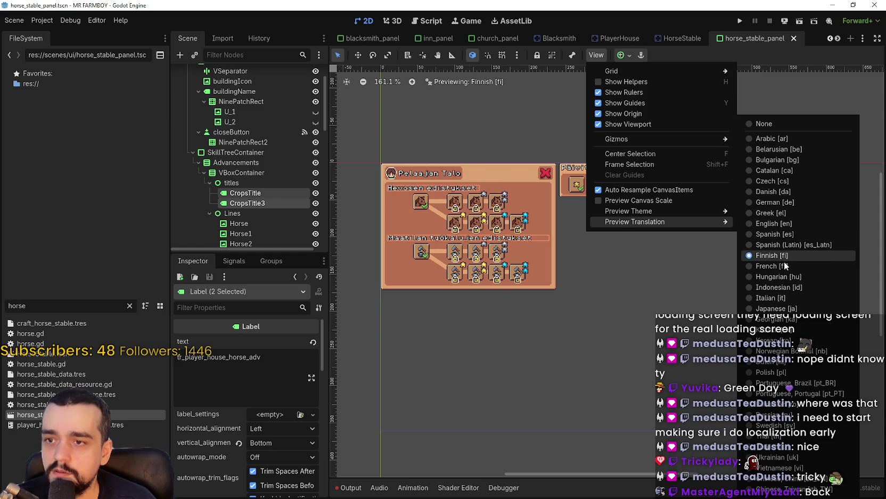
{"action": "left_click", "coordinate": [783, 277]}
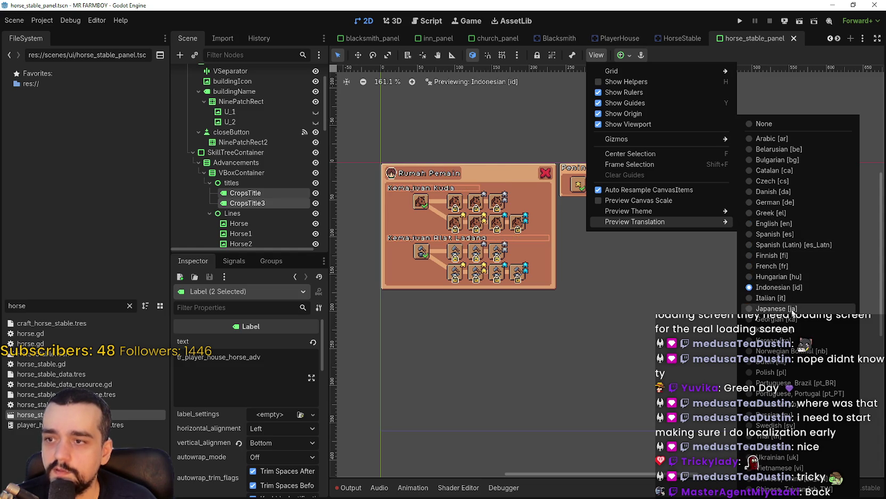
{"action": "left_click", "coordinate": [791, 287]}
{"action": "left_click", "coordinate": [789, 298]}
{"action": "left_click", "coordinate": [788, 309]}
{"action": "left_click", "coordinate": [788, 299]}
{"action": "left_click", "coordinate": [792, 319]}
{"action": "left_click", "coordinate": [799, 340]}
{"action": "left_click", "coordinate": [806, 351]}
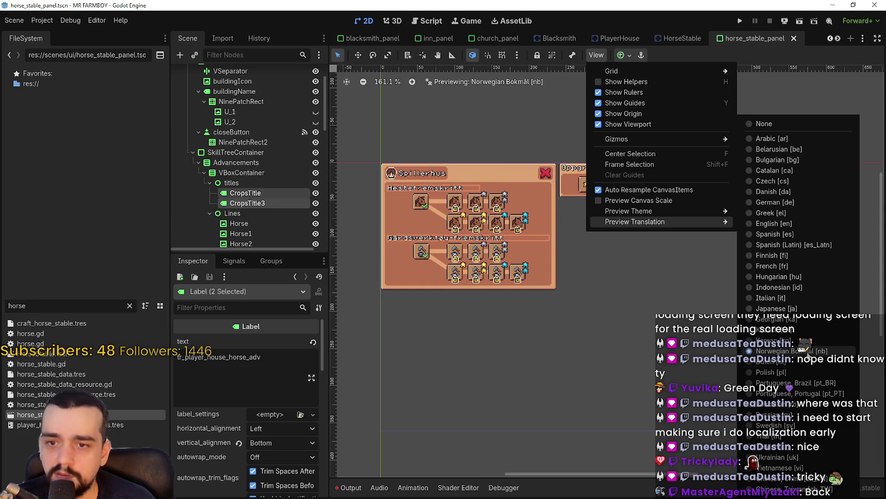
{"action": "left_click", "coordinate": [807, 361]}
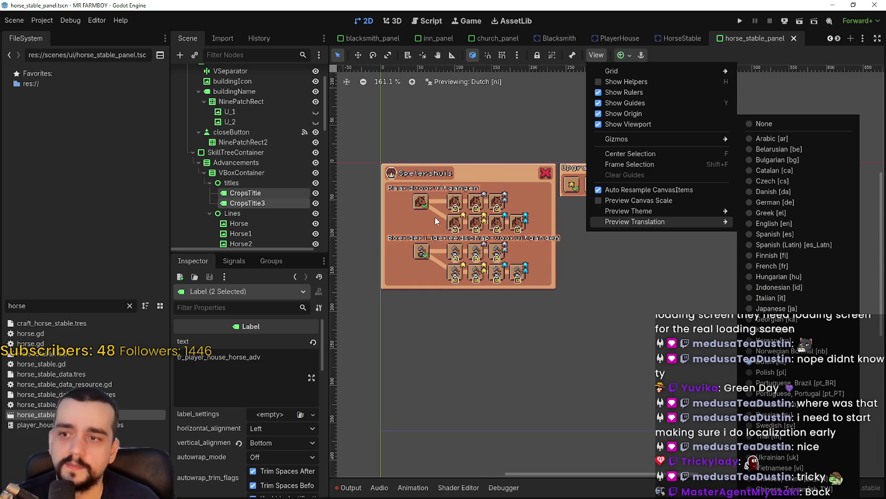
{"action": "scroll", "coordinate": [473, 254], "scroll_direction": "up", "scroll_amount": 4}
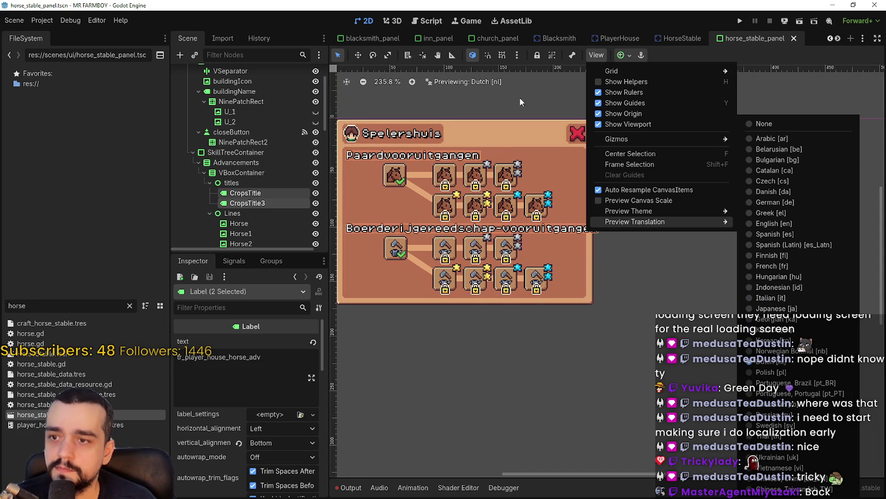
Set the Advancements container's minimum width to 230.
{"action": "left_click", "coordinate": [591, 59]}
{"action": "scroll", "coordinate": [606, 317], "scroll_direction": "down", "scroll_amount": 2}
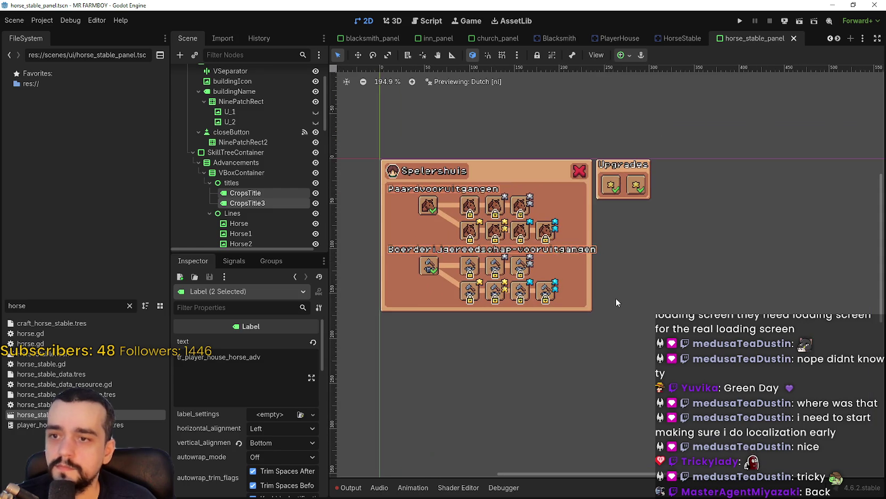
{"action": "scroll", "coordinate": [584, 295], "scroll_direction": "up", "scroll_amount": 2}
{"action": "scroll", "coordinate": [578, 295], "scroll_direction": "down", "scroll_amount": 1}
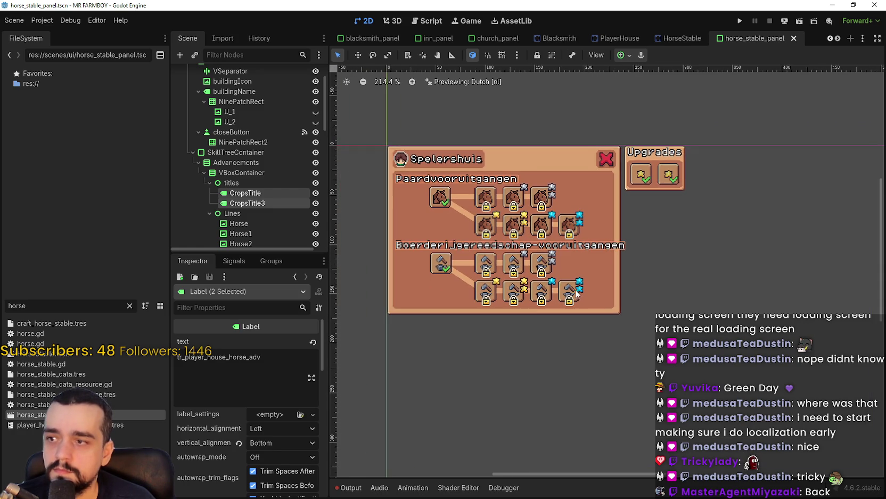
{"action": "scroll", "coordinate": [618, 291], "scroll_direction": "up", "scroll_amount": 2}
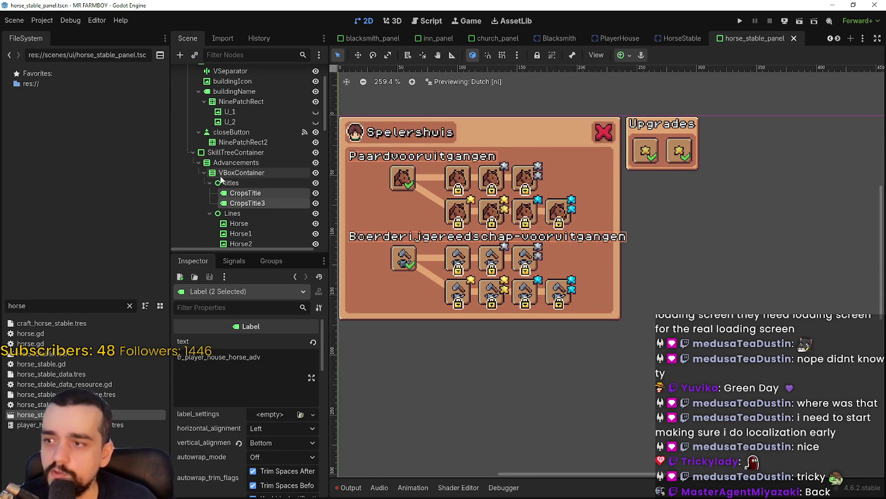
{"action": "left_click", "coordinate": [236, 163]}
{"action": "left_click", "coordinate": [295, 417]}
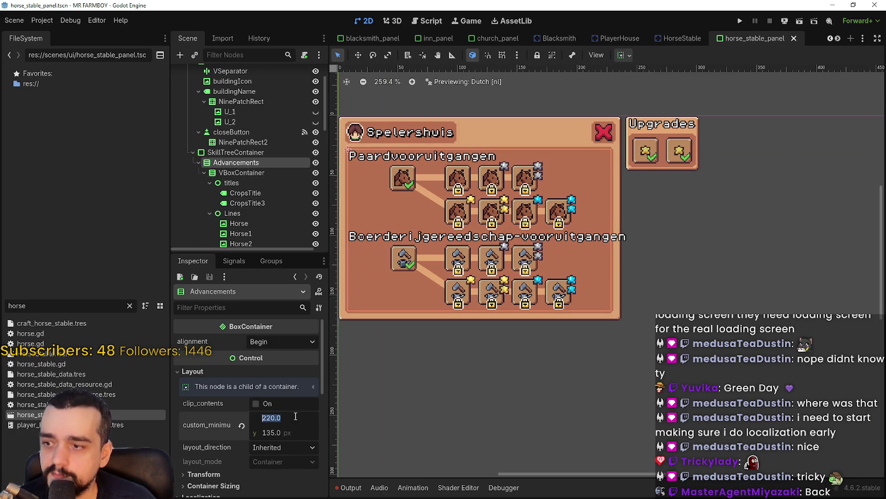
{"action": "type", "text": "230"}
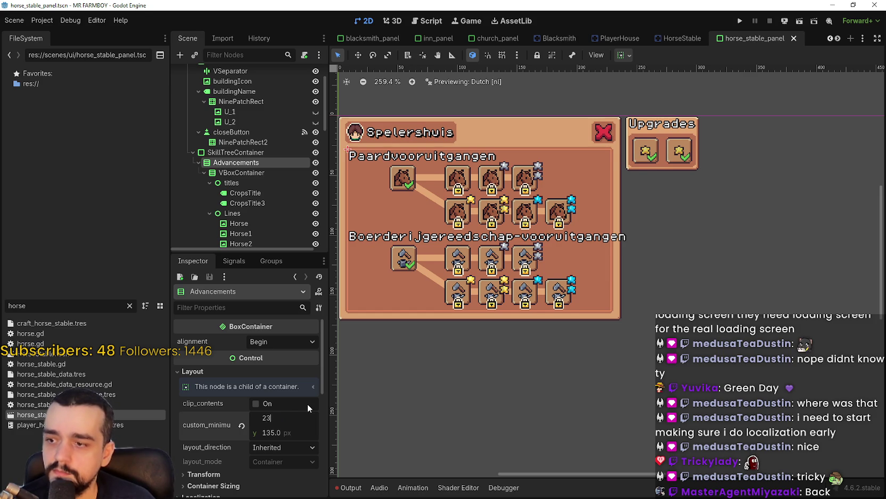
{"action": "key", "text": "Return"}
Nudge CropsTitle and CropsTitle3 one step left, save the scene, and recentre the panel.
{"action": "scroll", "coordinate": [498, 250], "scroll_direction": "down", "scroll_amount": 3}
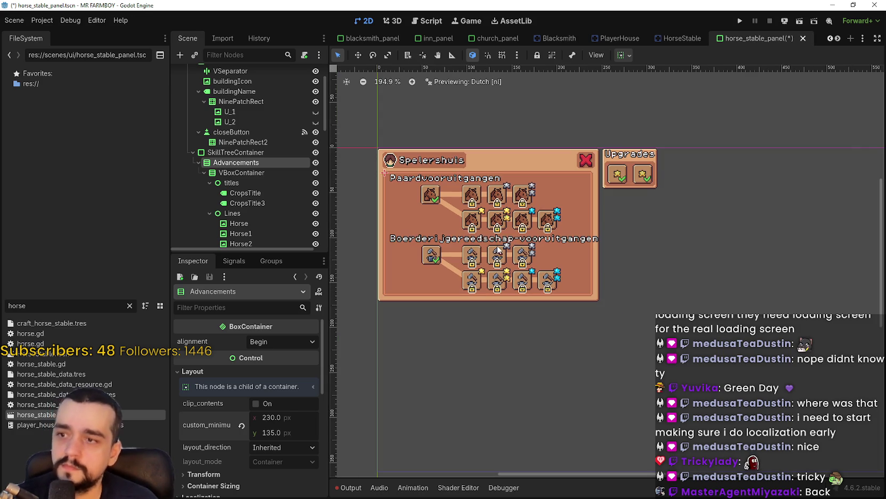
{"action": "left_click", "coordinate": [255, 193]}
{"action": "left_click", "coordinate": [260, 204], "text": "shift"}
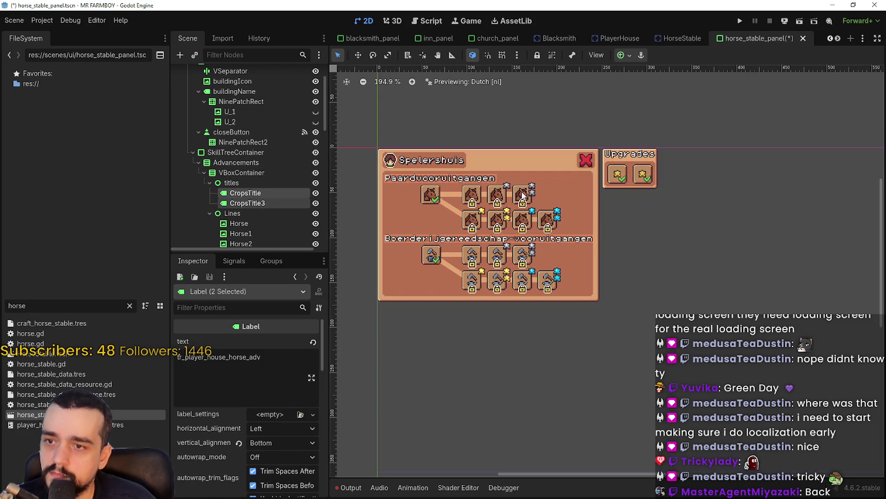
{"action": "key", "text": "Left"}
{"action": "scroll", "coordinate": [522, 196], "scroll_direction": "up", "scroll_amount": 5}
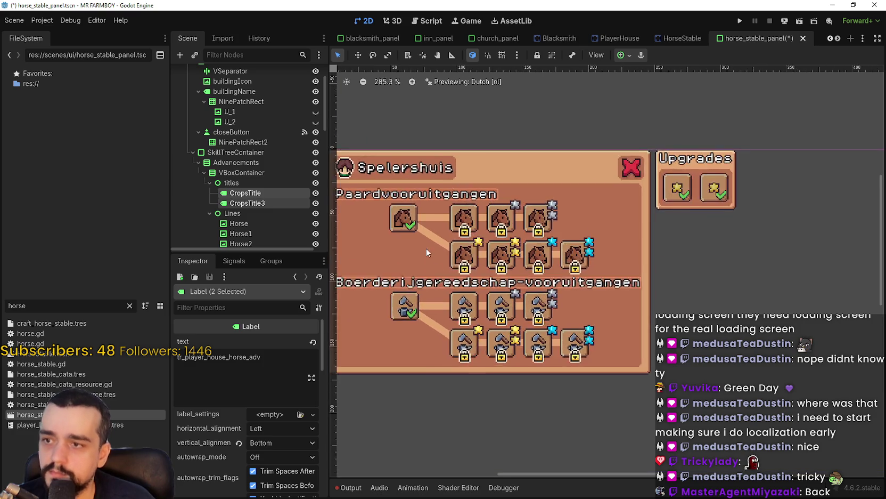
{"action": "scroll", "coordinate": [549, 234], "scroll_direction": "up", "scroll_amount": 1}
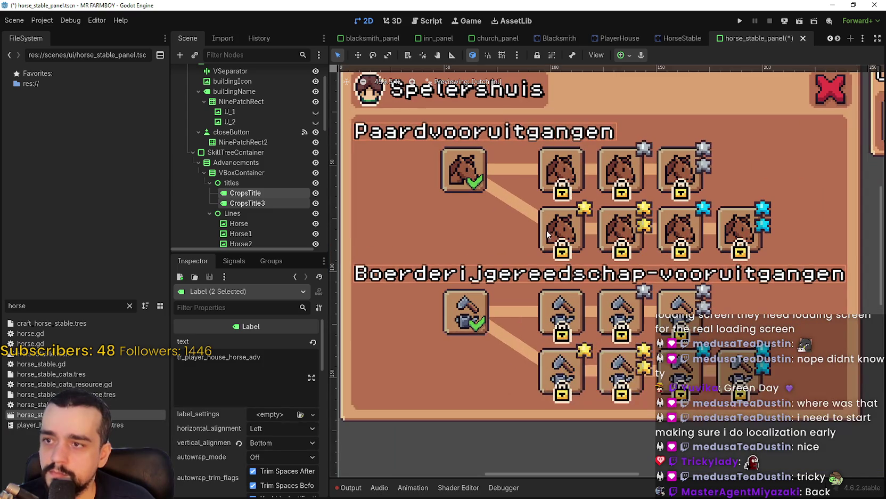
{"action": "scroll", "coordinate": [547, 233], "scroll_direction": "down", "scroll_amount": 4}
{"action": "key", "text": "ctrl+s"}
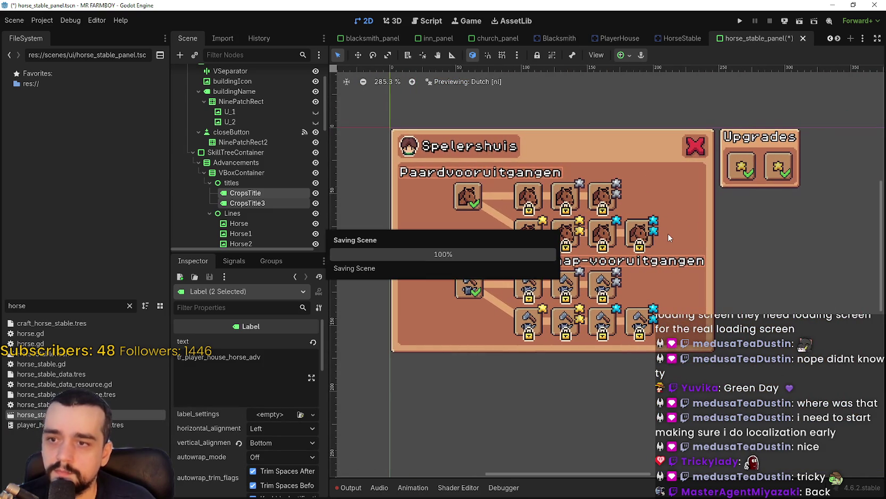
{"action": "scroll", "coordinate": [670, 237], "scroll_direction": "down", "scroll_amount": 2}
{"action": "left_click_drag", "start_coordinate": [670, 237], "coordinate": [570, 192]}
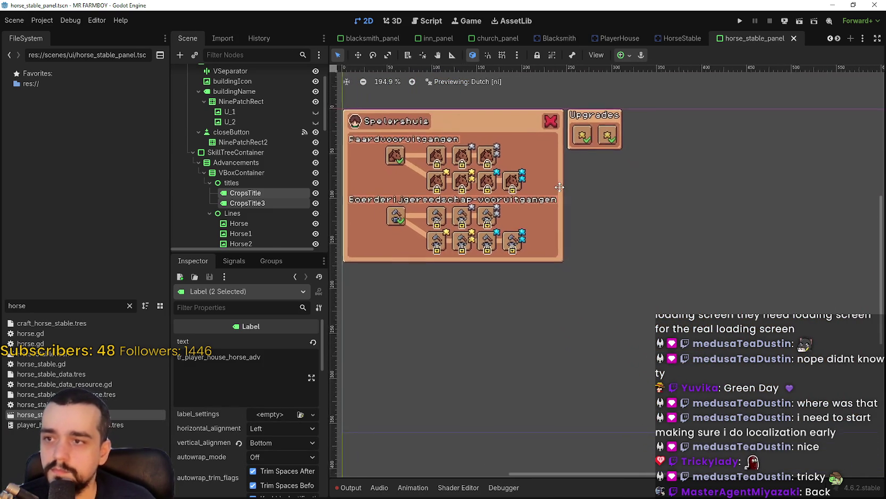
{"action": "scroll", "coordinate": [587, 133], "scroll_direction": "up", "scroll_amount": 1}
{"action": "left_click_drag", "start_coordinate": [587, 133], "coordinate": [637, 124]}
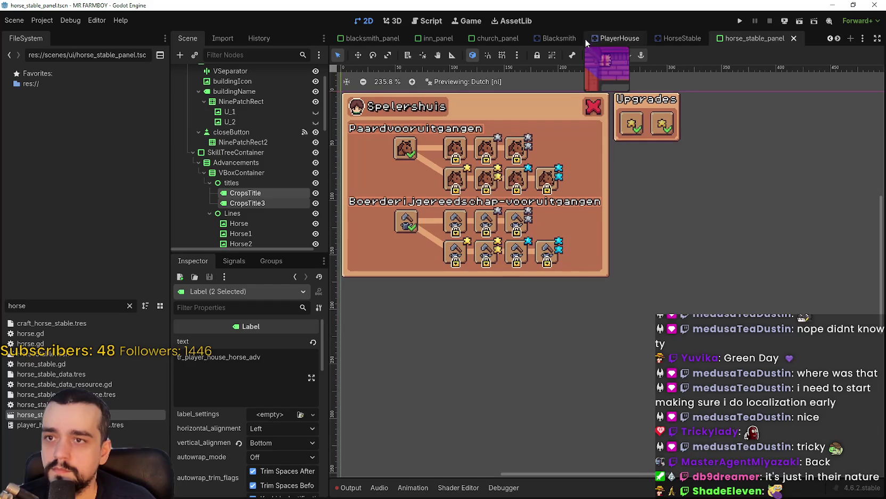
Preview the panel from Brazilian Portuguese through Swedish and Ukrainian to Chinese, Taiwan.
{"action": "left_click", "coordinate": [597, 55]}
{"action": "mouse_move", "coordinate": [676, 219]}
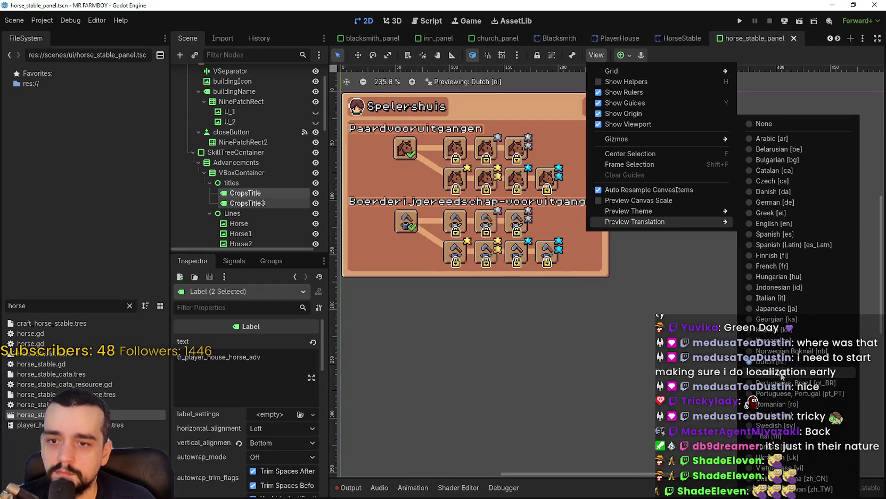
{"action": "left_click", "coordinate": [781, 373]}
{"action": "left_click", "coordinate": [783, 382]}
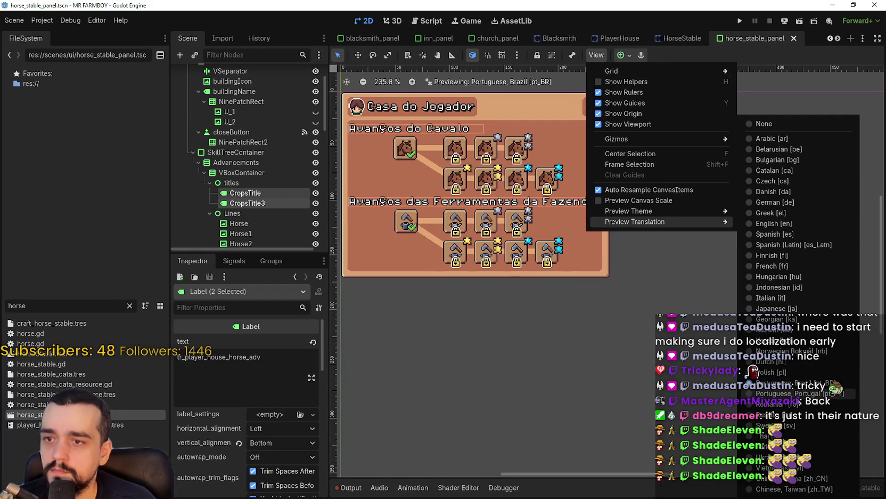
{"action": "left_click", "coordinate": [783, 394]}
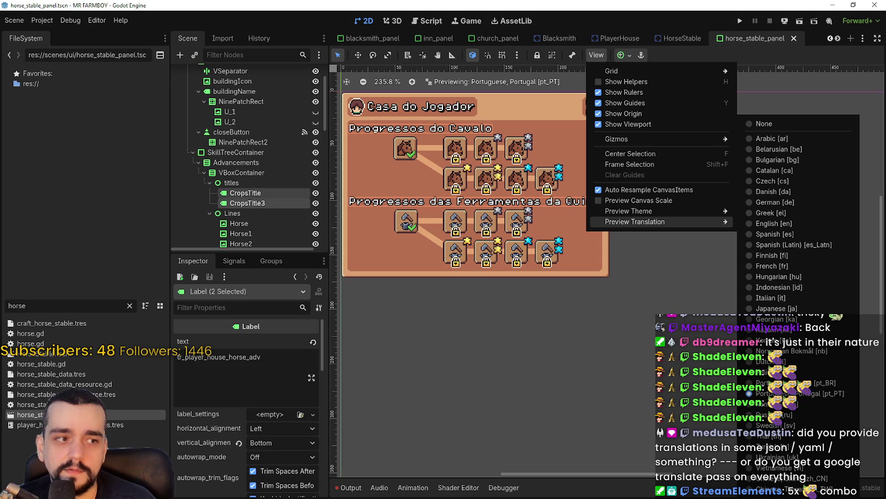
{"action": "left_click", "coordinate": [783, 404]}
{"action": "left_click", "coordinate": [783, 414]}
{"action": "left_click", "coordinate": [783, 425]}
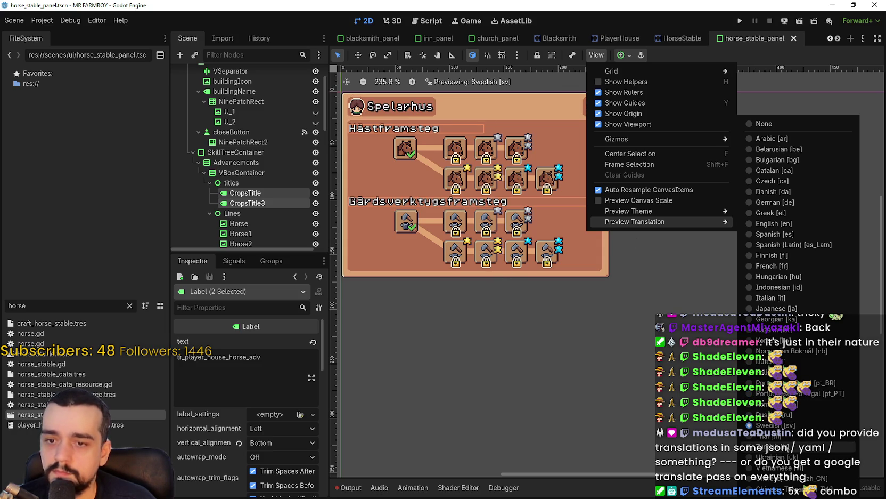
{"action": "left_click", "coordinate": [787, 435]}
{"action": "left_click", "coordinate": [787, 446]}
{"action": "left_click", "coordinate": [789, 457]}
{"action": "left_click", "coordinate": [788, 467]}
{"action": "left_click", "coordinate": [788, 478]}
{"action": "left_click", "coordinate": [788, 489]}
Turn translation preview off to show raw keys and save the scene.
{"action": "left_click", "coordinate": [513, 68]}
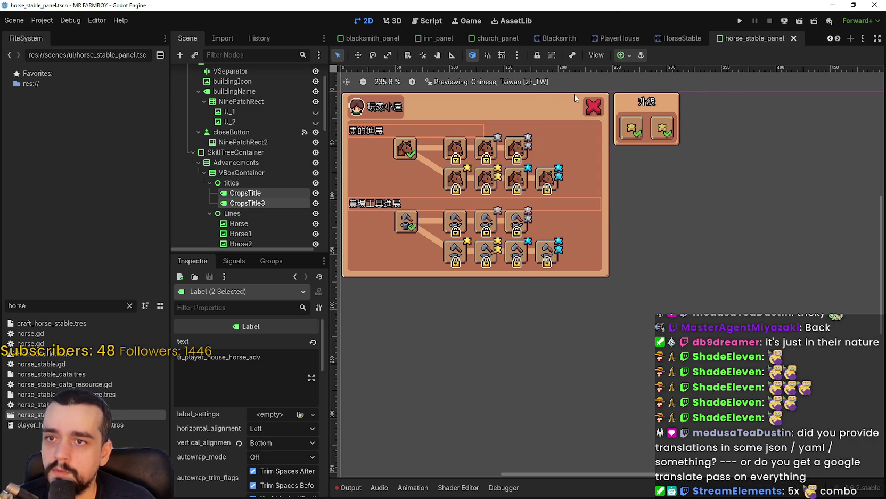
{"action": "left_click", "coordinate": [485, 82]}
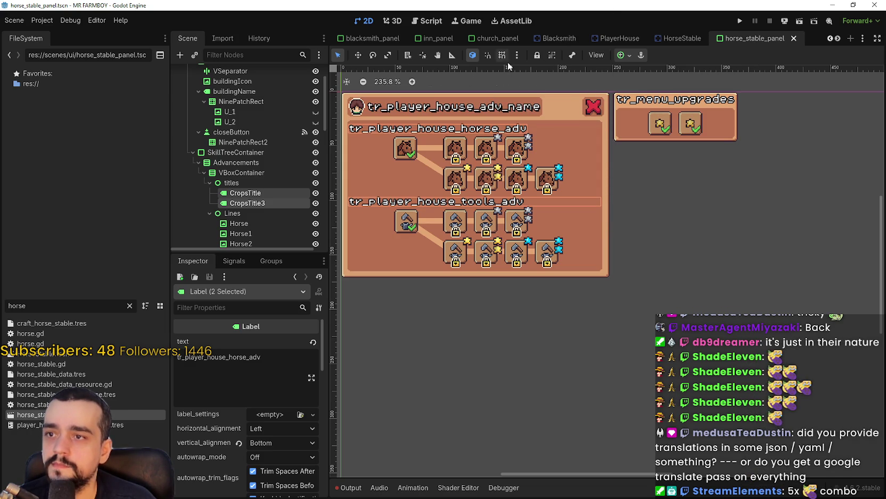
{"action": "scroll", "coordinate": [631, 196], "scroll_direction": "down", "scroll_amount": 1}
{"action": "scroll", "coordinate": [636, 133], "scroll_direction": "down", "scroll_amount": 1}
{"action": "key", "text": "ctrl+s"}
Run the project to test the panel in game.
{"action": "scroll", "coordinate": [634, 201], "scroll_direction": "up", "scroll_amount": 3}
{"action": "scroll", "coordinate": [664, 123], "scroll_direction": "down", "scroll_amount": 1}
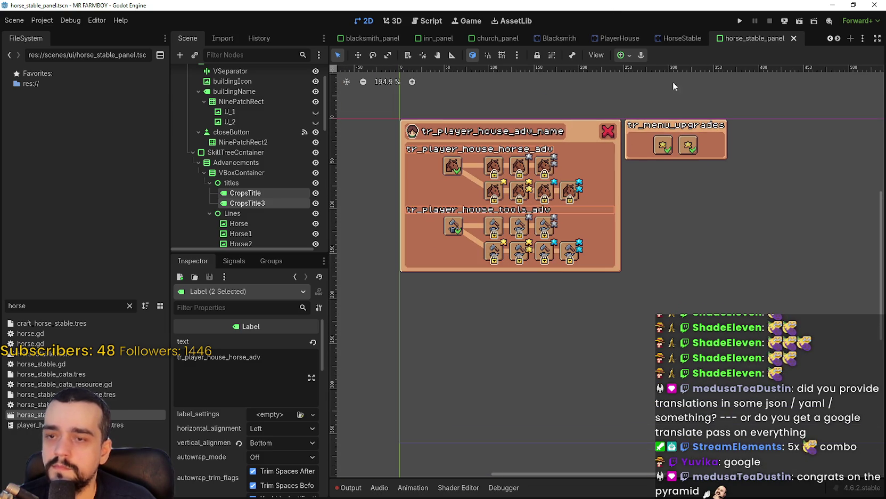
{"action": "left_click", "coordinate": [738, 25]}
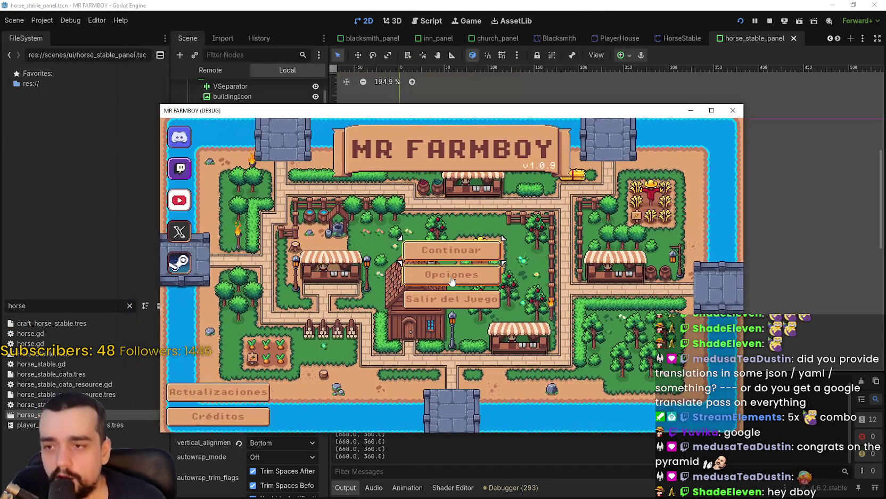
Set the game language to English in Options, then continue and load the third save.
{"action": "left_click", "coordinate": [452, 274]}
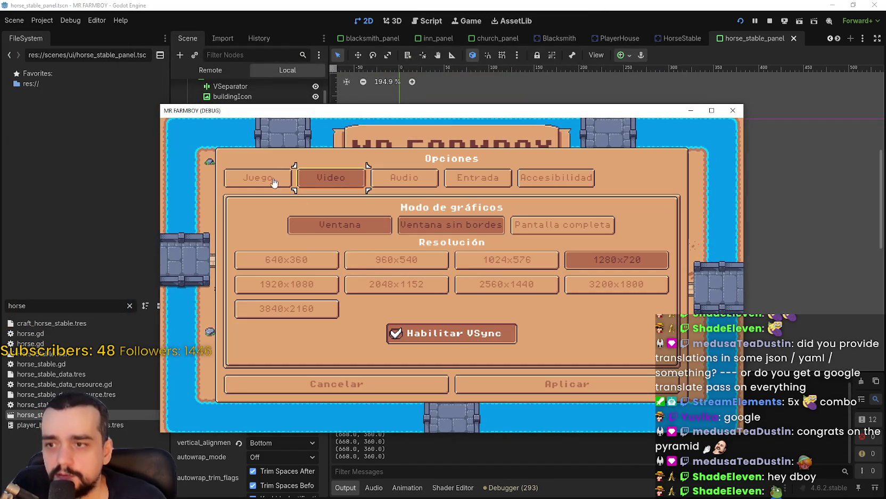
{"action": "left_click", "coordinate": [258, 177]}
{"action": "left_click", "coordinate": [334, 240]}
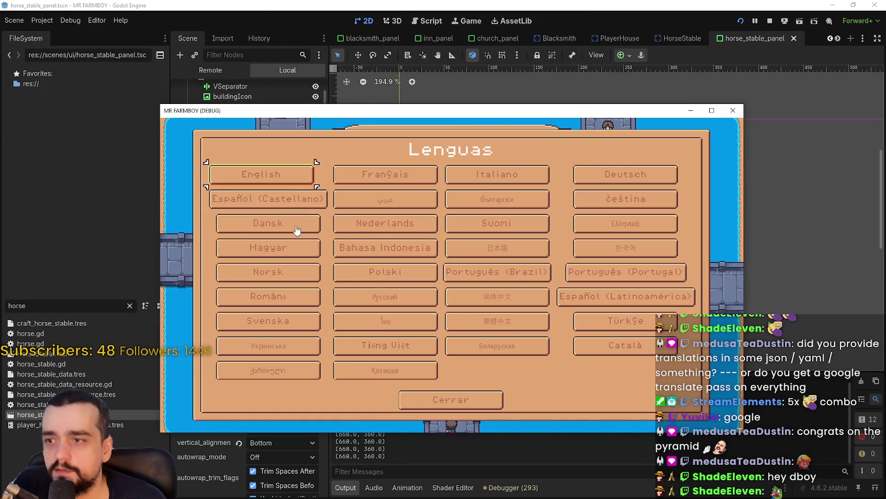
{"action": "left_click", "coordinate": [261, 175]}
{"action": "left_click", "coordinate": [541, 386]}
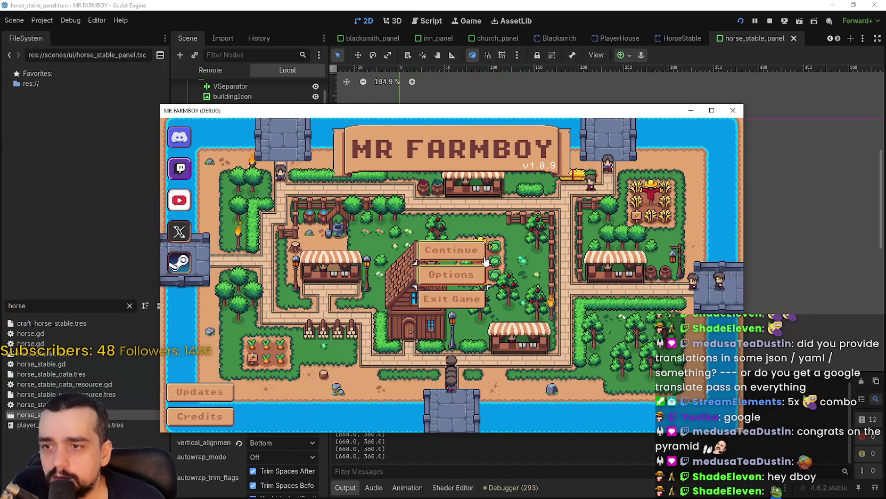
{"action": "left_click", "coordinate": [479, 219]}
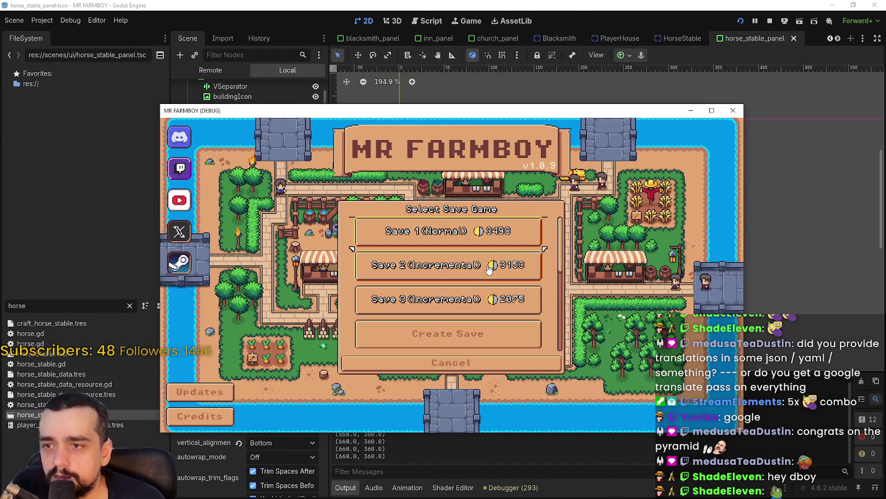
{"action": "left_click", "coordinate": [461, 299]}
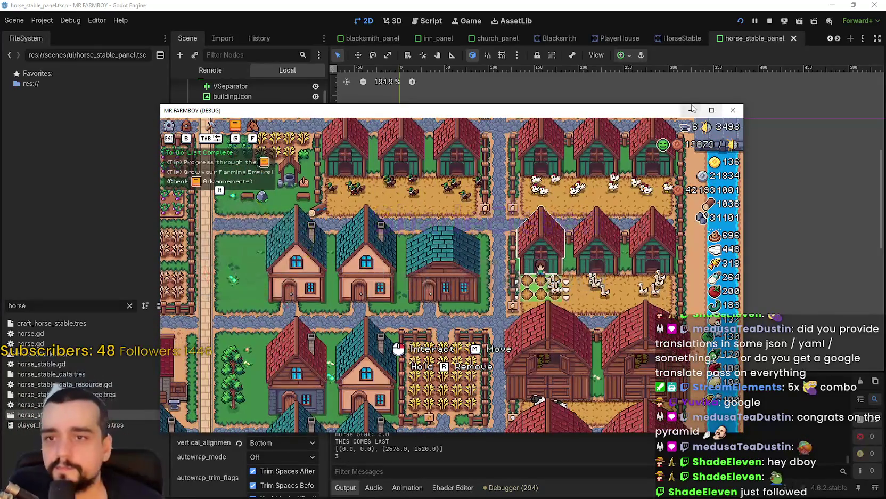
Maximize the game window and ride around the farm, opening the Player House advancements.
{"action": "left_click", "coordinate": [712, 111]}
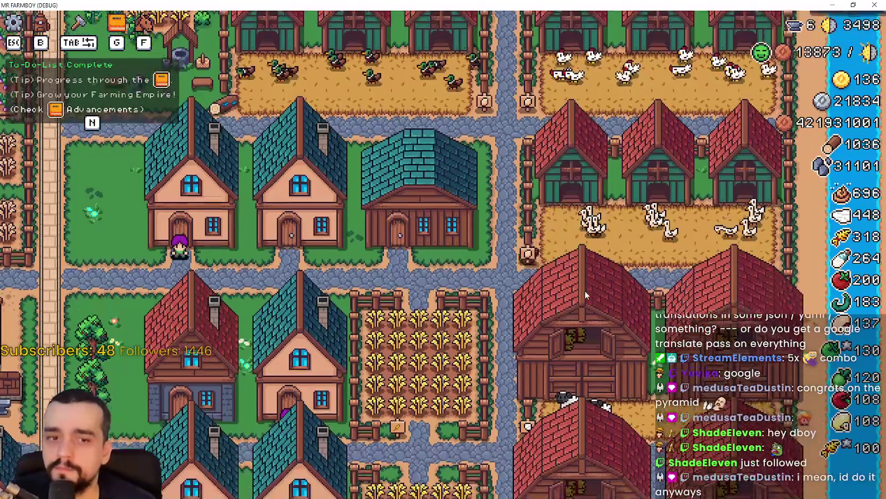
{"action": "key", "text": "w"}
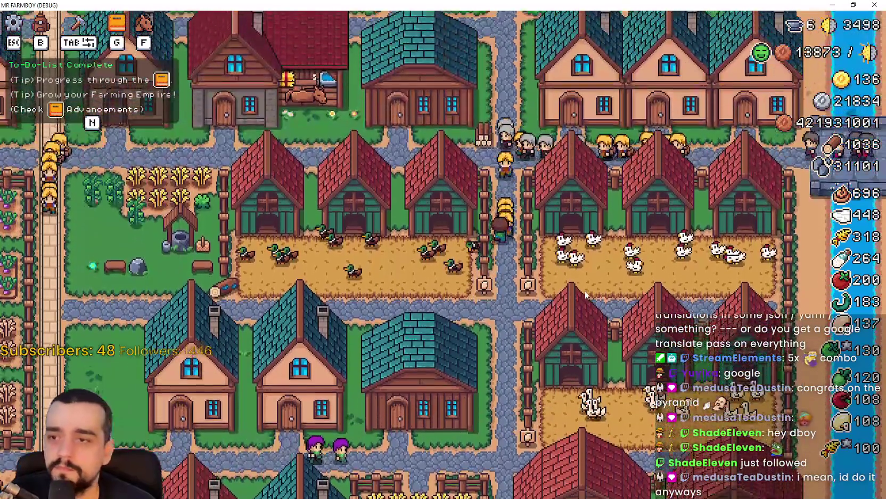
{"action": "key", "text": "a"}
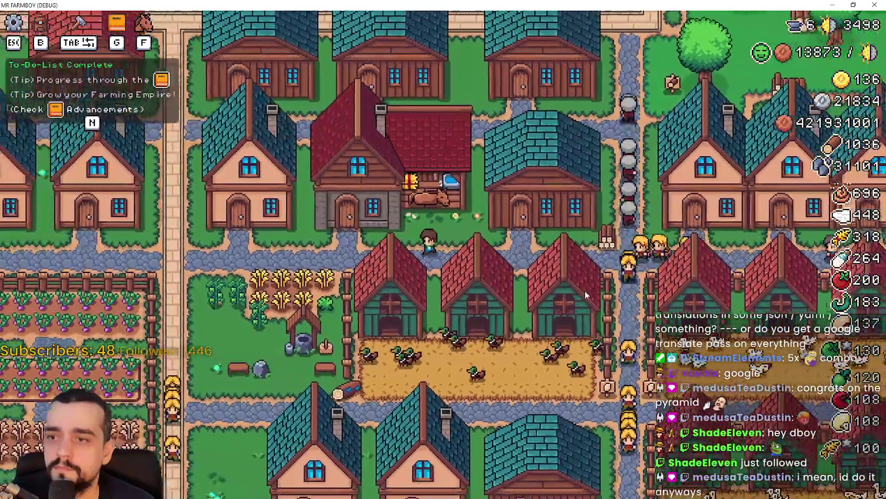
{"action": "key", "text": "w"}
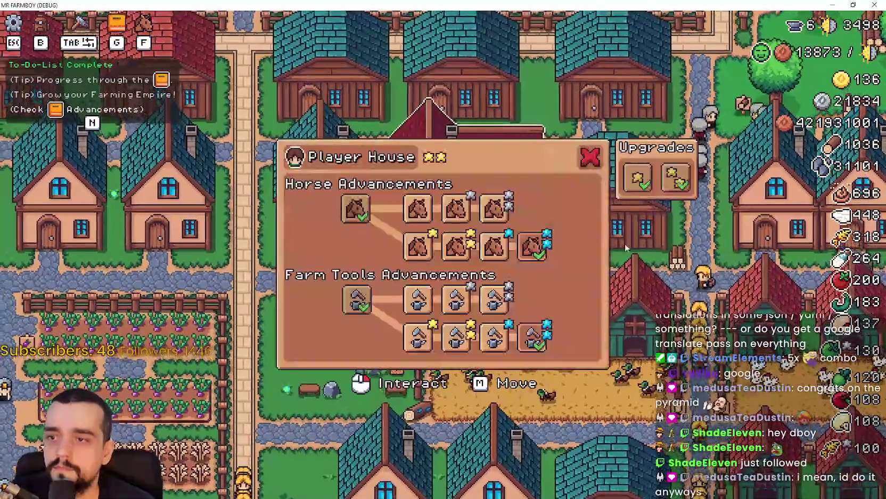
{"action": "key", "text": "d"}
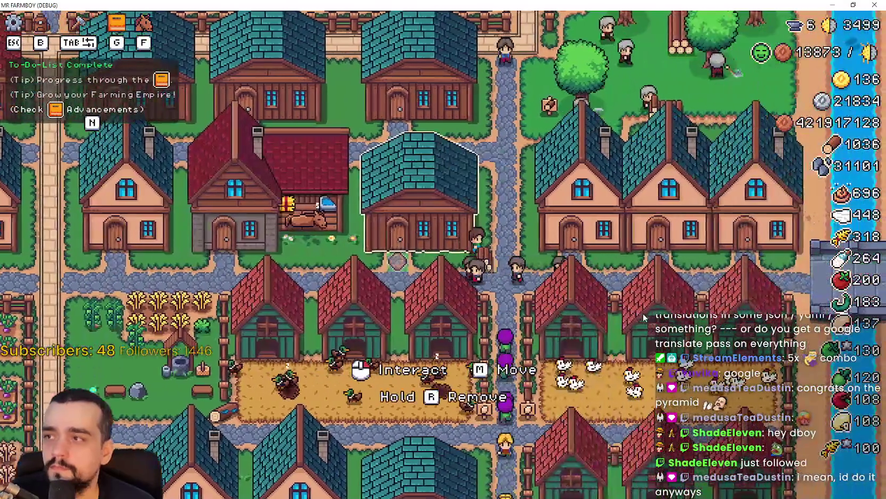
{"action": "key", "text": "w"}
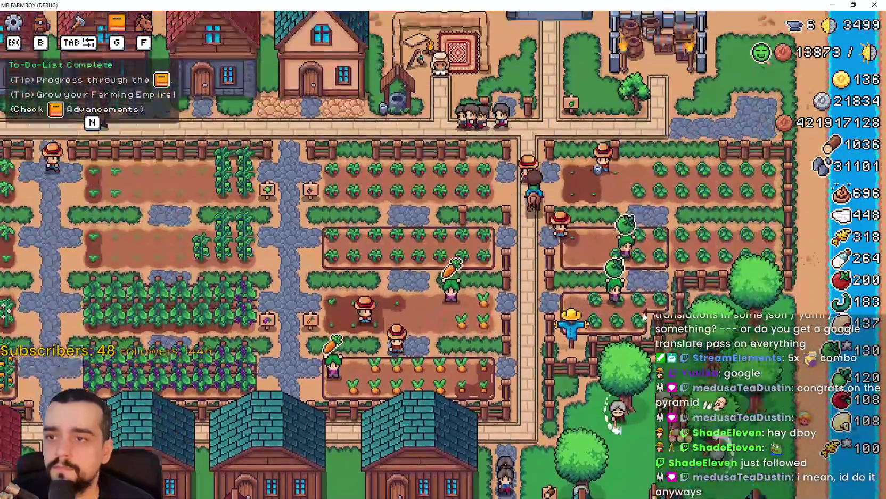
{"action": "key", "text": "a"}
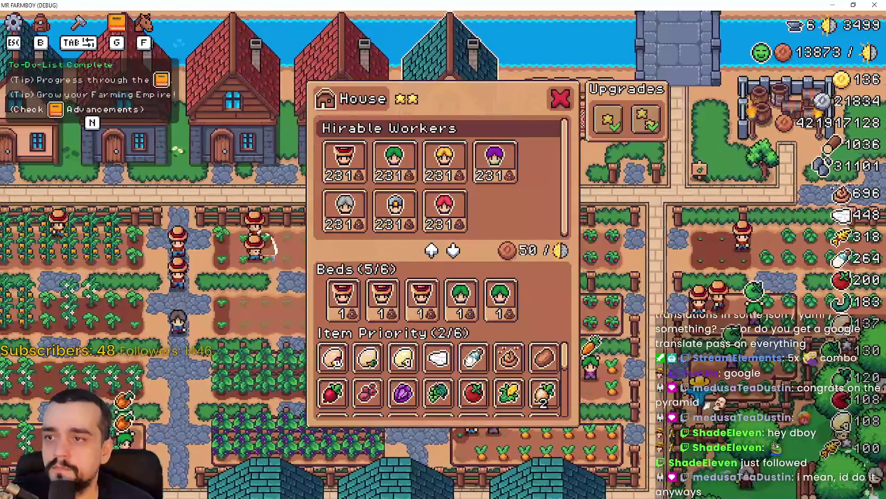
{"action": "key", "text": "s"}
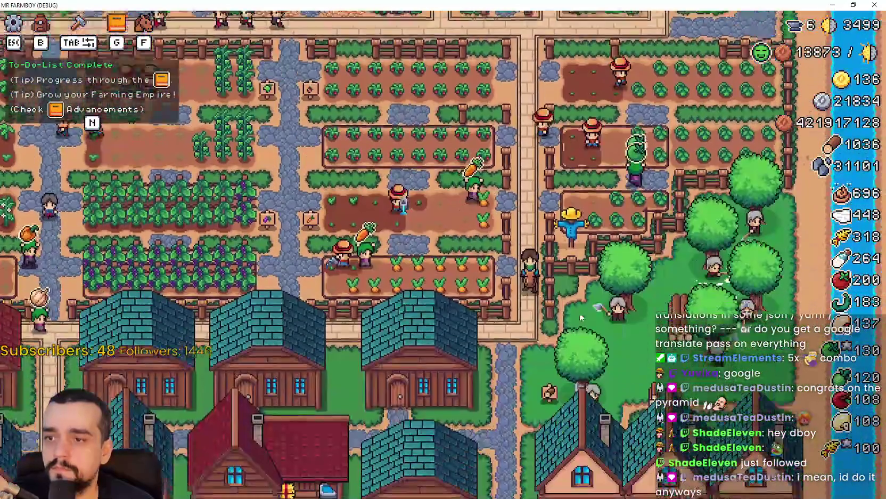
{"action": "key", "text": "s"}
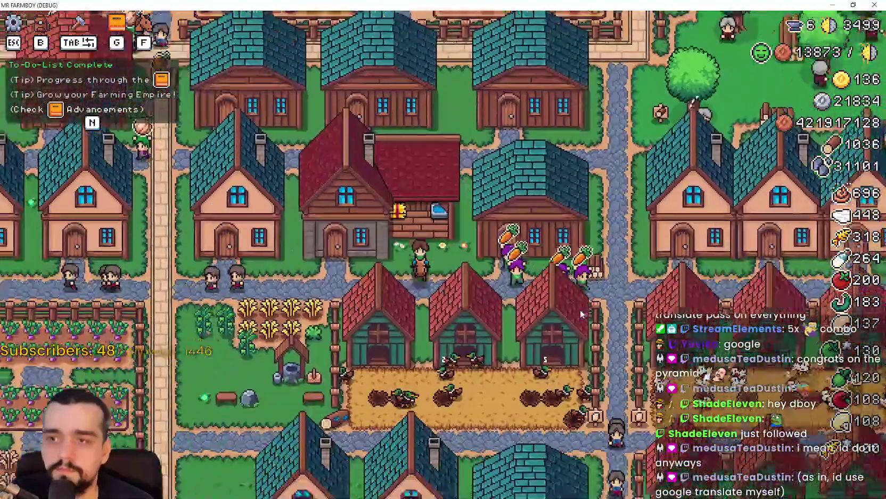
{"action": "key", "text": "w"}
{"action": "key", "text": "d"}
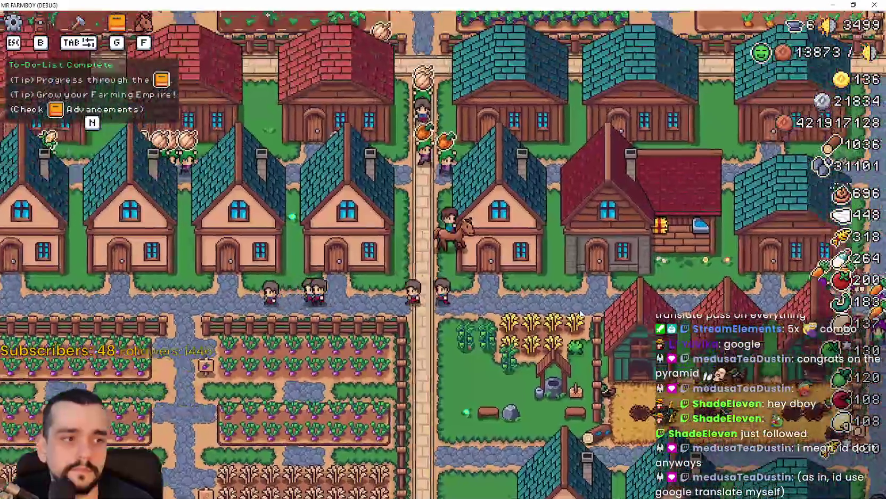
{"action": "key", "text": "d"}
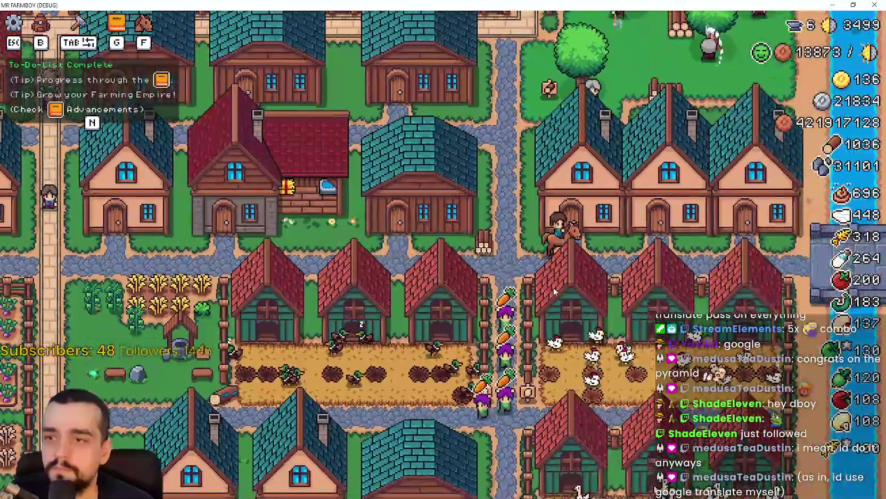
{"action": "key", "text": "w"}
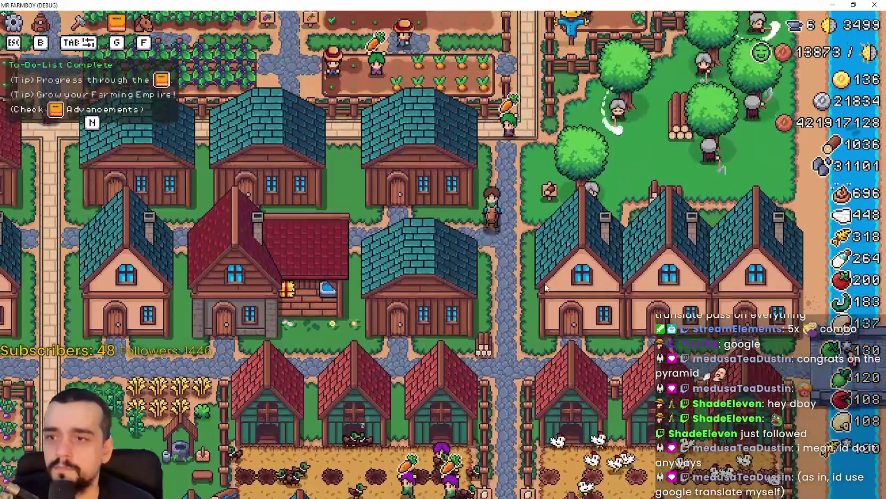
Quit the running game and bring GitHub Desktop into place over the editor.
{"action": "key", "text": "Escape"}
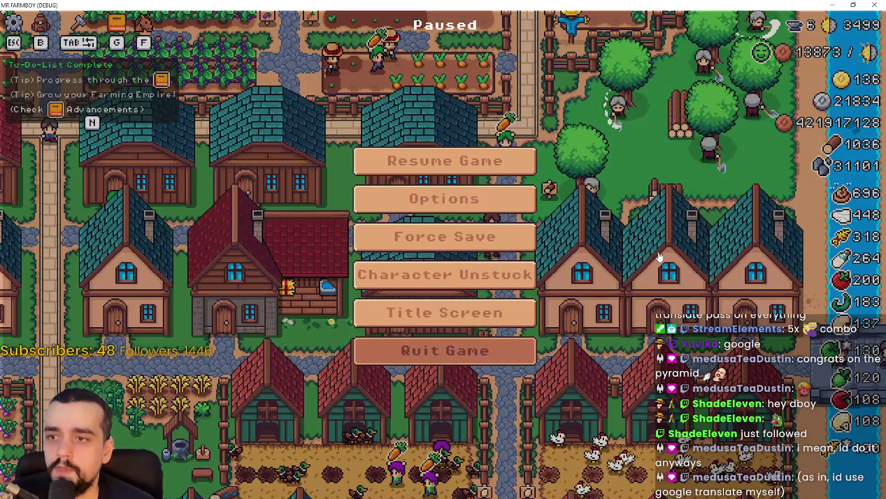
{"action": "left_click", "coordinate": [479, 350]}
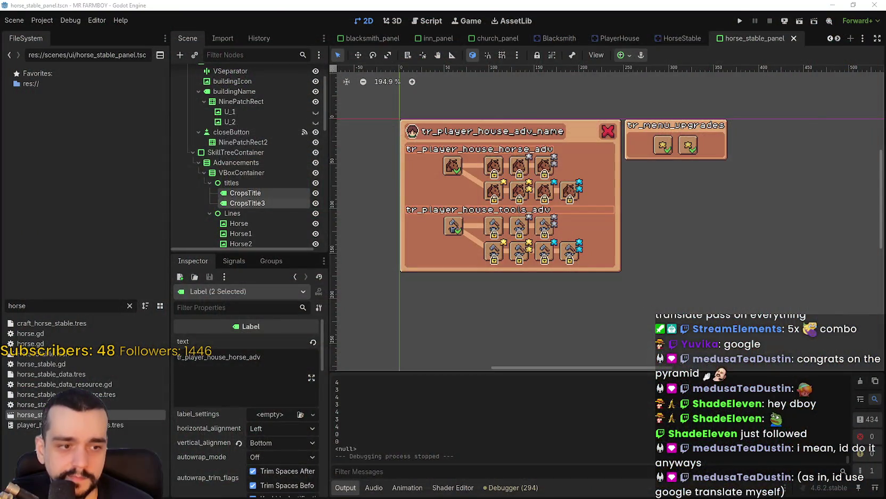
{"action": "key", "text": "alt+Tab"}
{"action": "left_click_drag", "start_coordinate": [372, 124], "coordinate": [410, 49]}
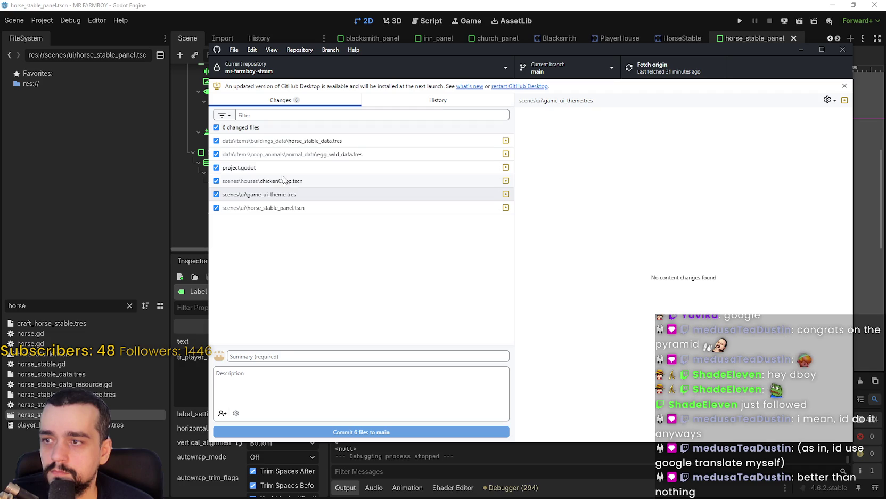
Review the horse_stable_panel.tscn diff and glance at commit history.
{"action": "left_click", "coordinate": [286, 208]}
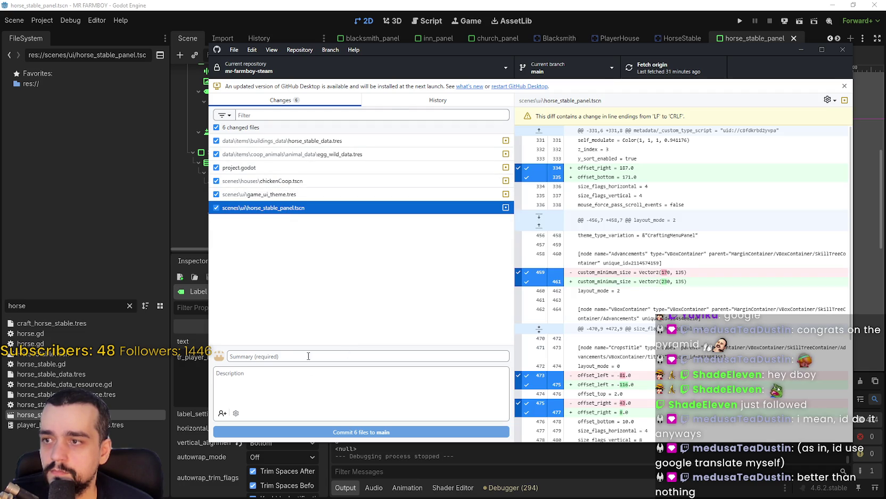
{"action": "left_click", "coordinate": [389, 105]}
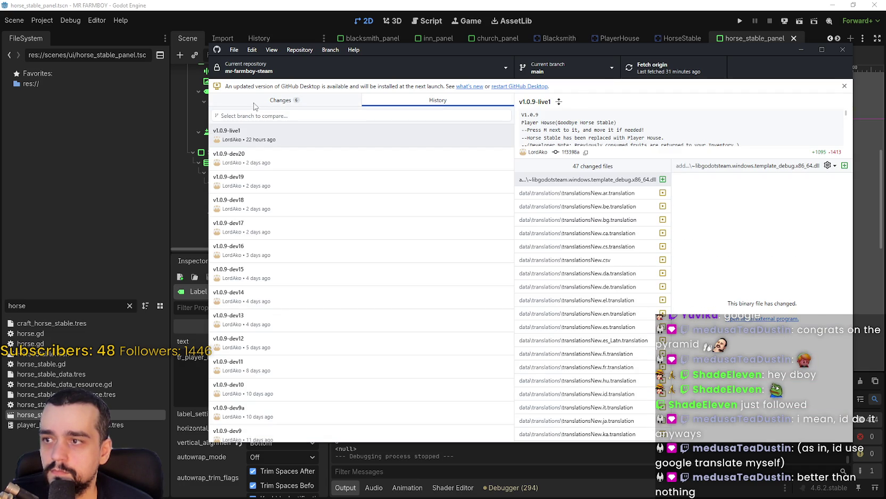
{"action": "left_click", "coordinate": [255, 102]}
Commit the six files to main as 'v1.0.9-live2', described as fixing player house text.
{"action": "left_click", "coordinate": [292, 356]}
{"action": "type", "text": "v1.0.9.live2"}
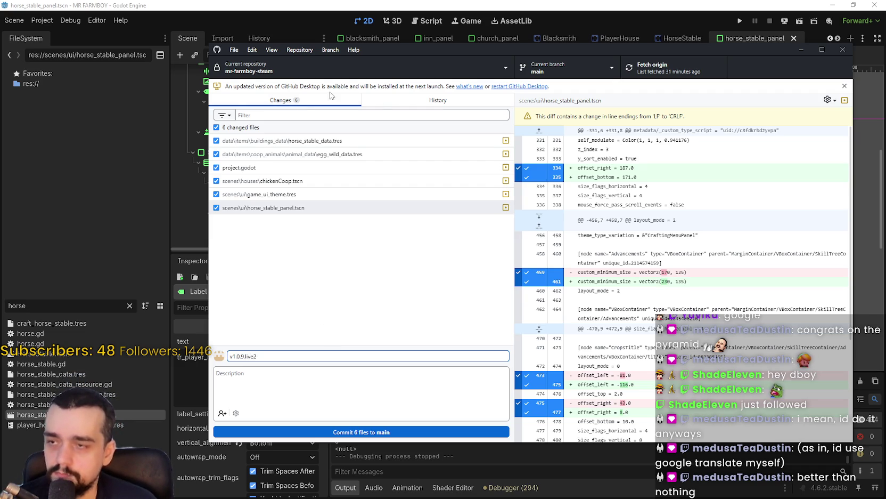
{"action": "left_click", "coordinate": [382, 99]}
{"action": "left_click", "coordinate": [256, 102]}
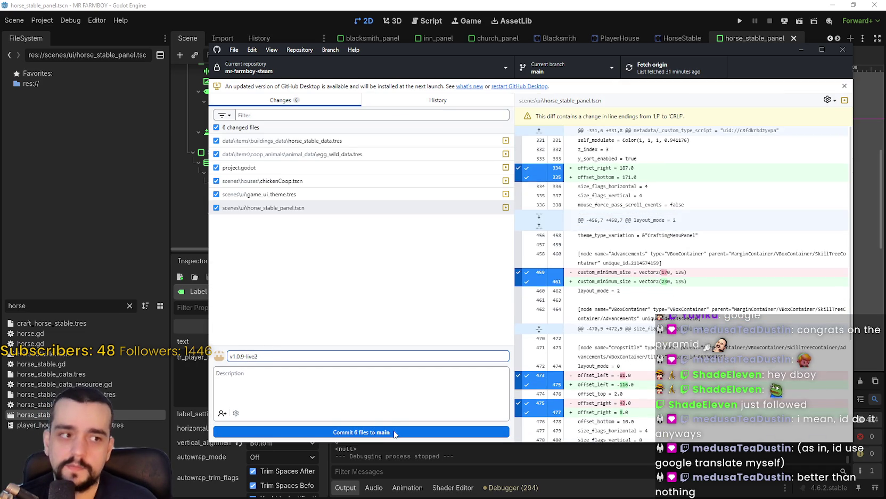
{"action": "left_click", "coordinate": [330, 395]}
{"action": "type", "text": "-Fixe"}
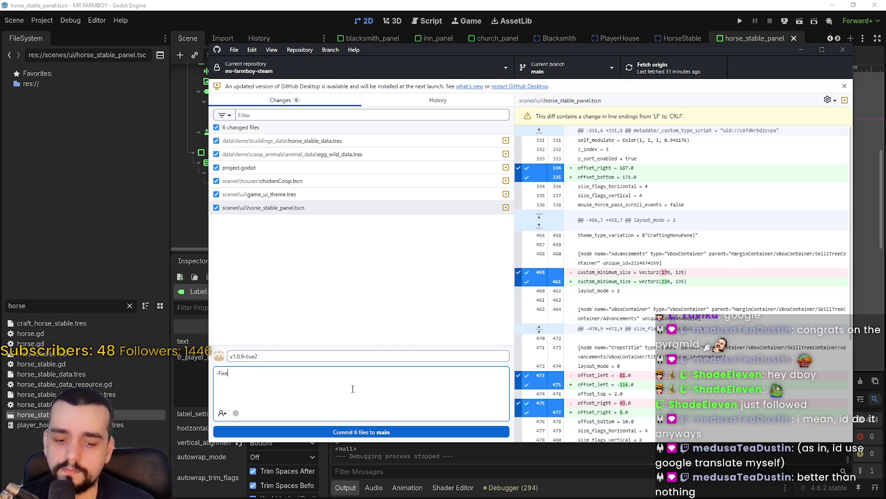
{"action": "type", "text": "d an issue with player house text"}
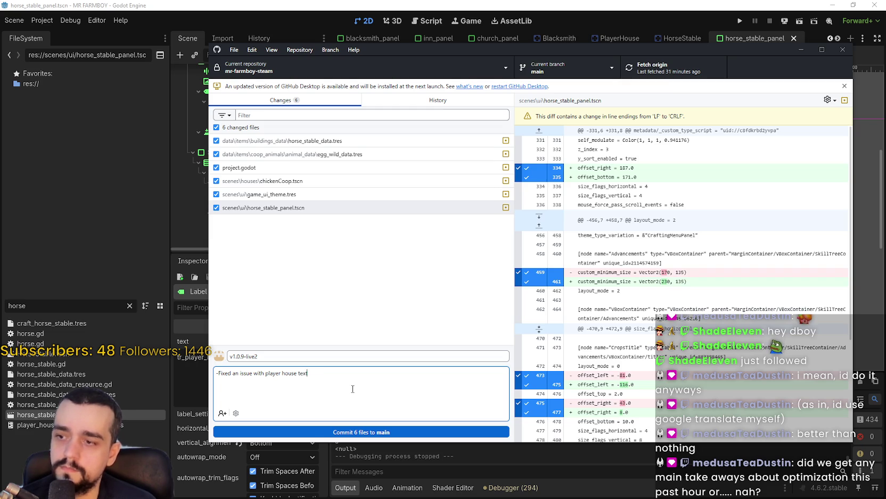
{"action": "left_click", "coordinate": [337, 430]}
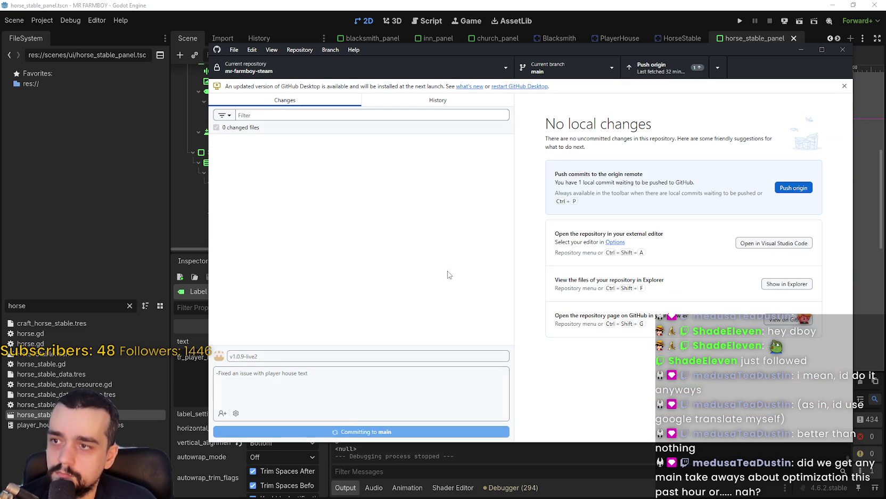
Push the v1.0.9-live2 commit to origin and show the branch list.
{"action": "left_click", "coordinate": [654, 68]}
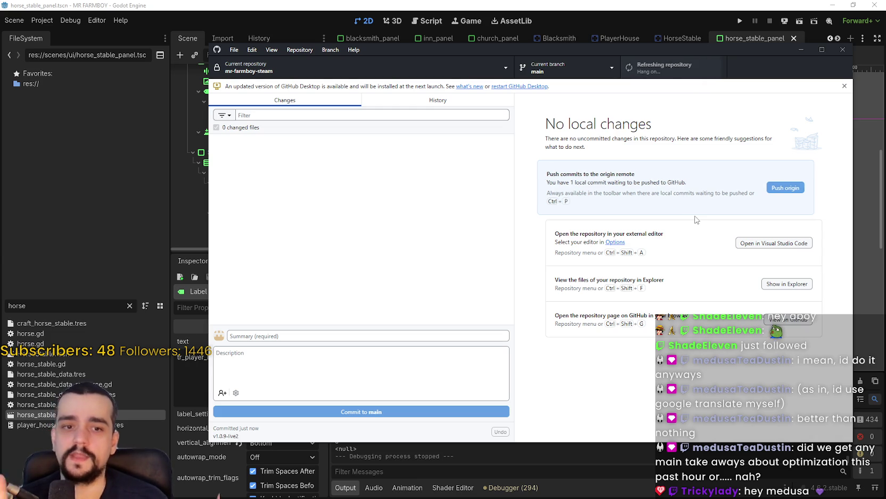
{"action": "left_click", "coordinate": [538, 69]}
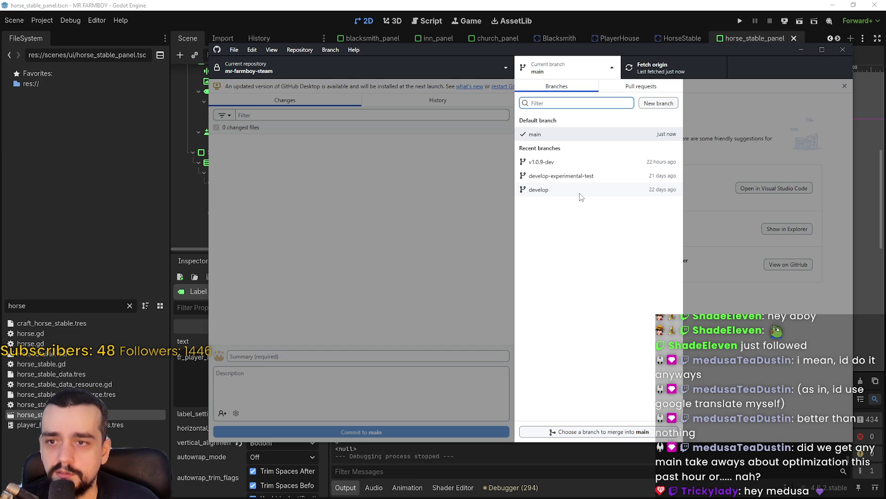
Create a new branch named dev-loading-optimization from main and publish it to origin.
{"action": "left_click", "coordinate": [653, 105]}
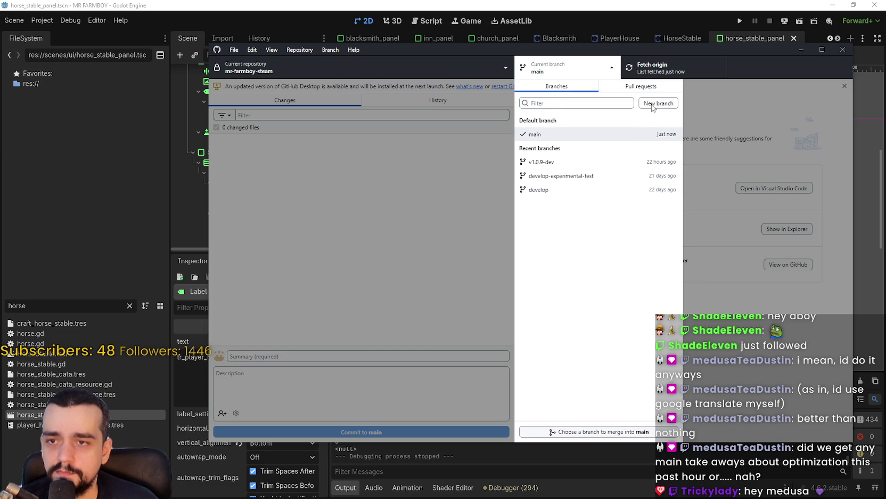
{"action": "left_click", "coordinate": [653, 105]}
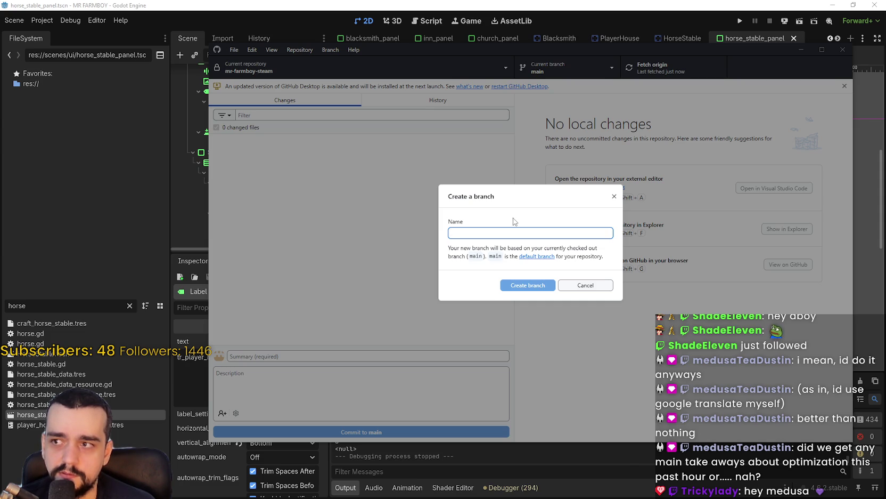
{"action": "type", "text": "mrfarmb"}
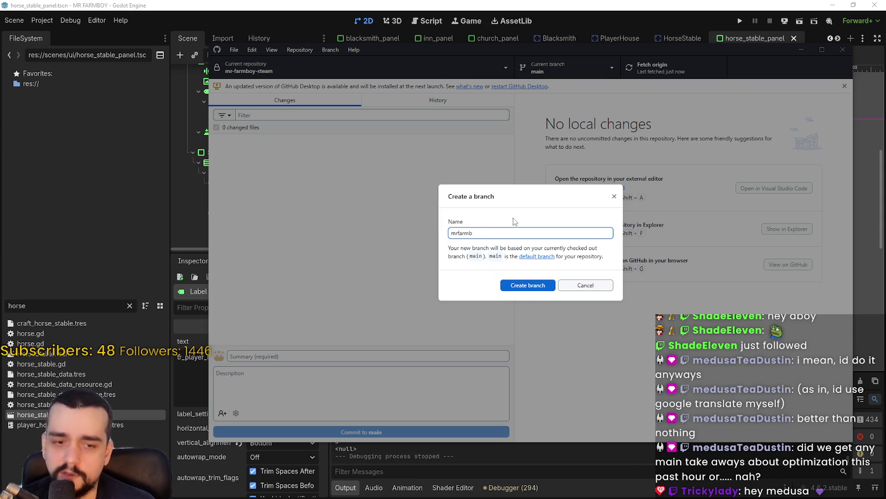
{"action": "key", "text": "ctrl+a"}
{"action": "key", "text": "BackSpace"}
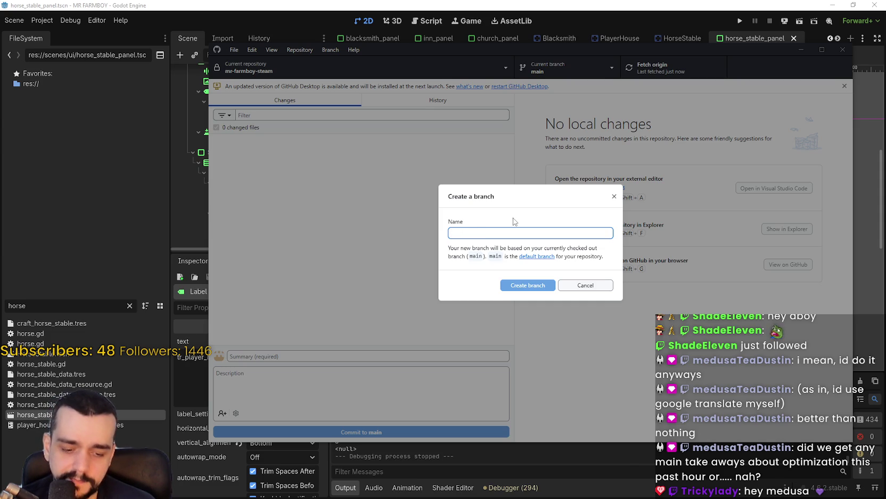
{"action": "type", "text": "optimizat"}
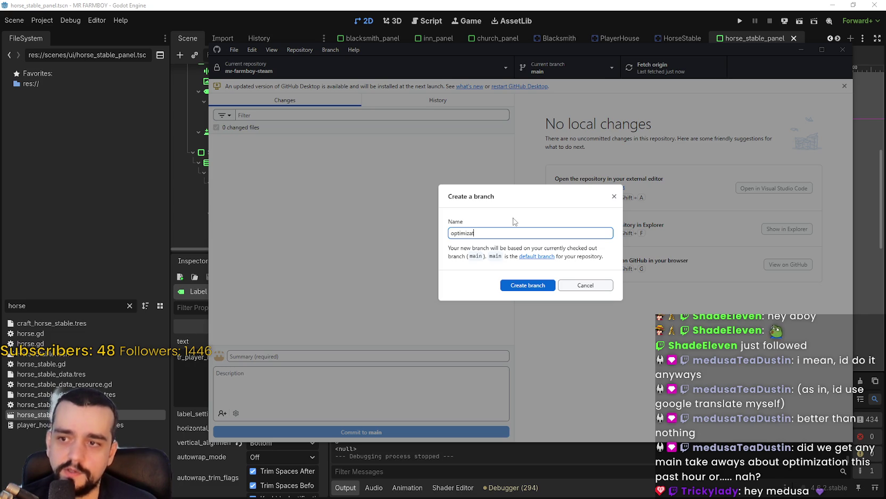
{"action": "key", "text": "BackSpace"}
{"action": "key", "text": "BackSpace"}
{"action": "key", "text": "BackSpace"}
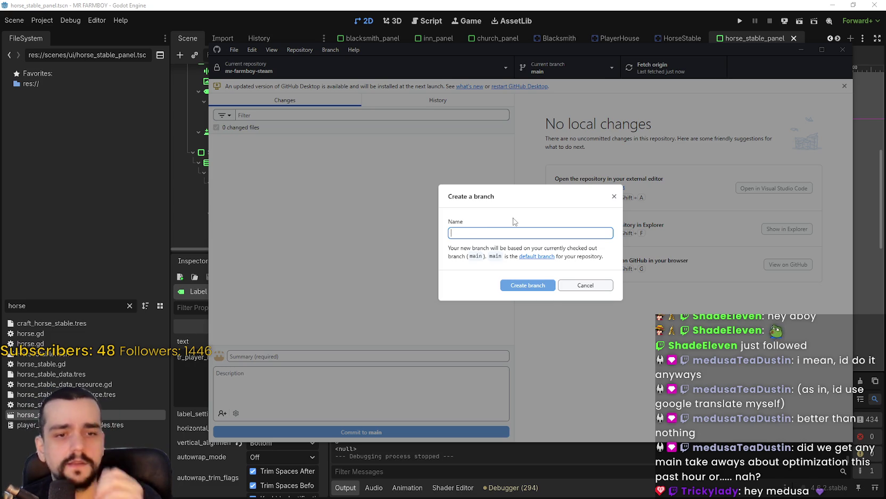
{"action": "type", "text": "dev-"}
{"action": "type", "text": "loading-optimization"}
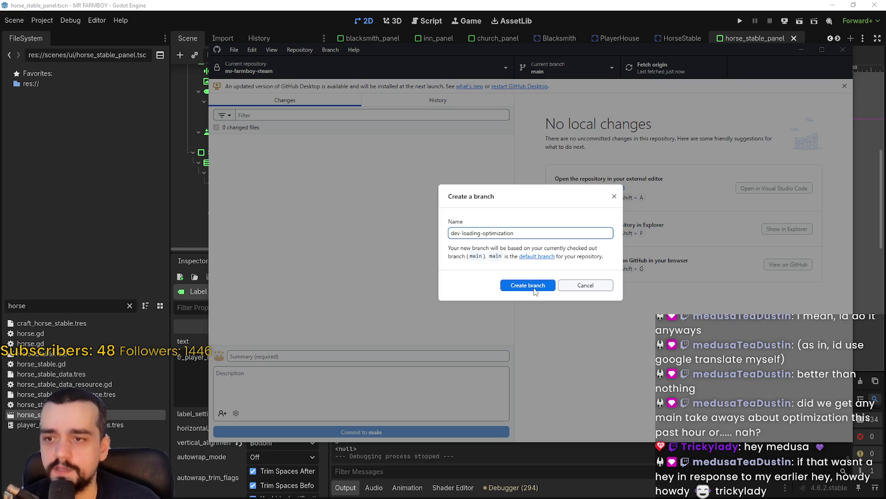
{"action": "left_click", "coordinate": [534, 287]}
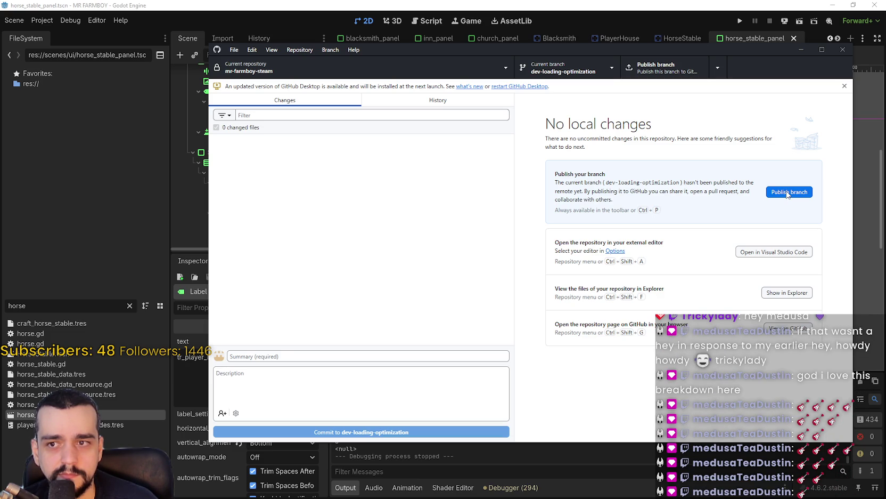
{"action": "left_click", "coordinate": [787, 193]}
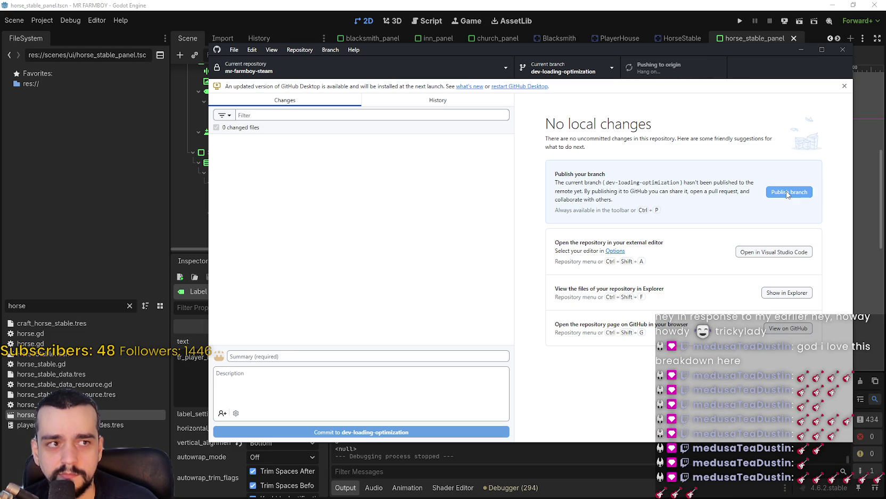
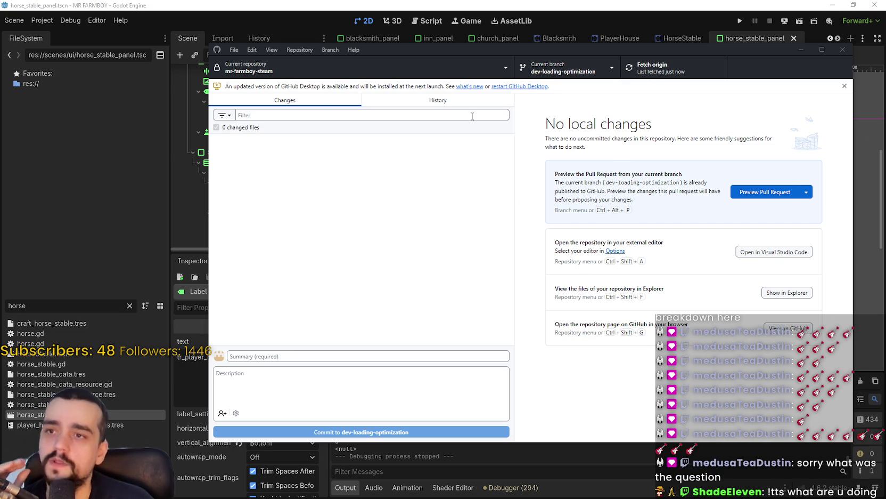
Check the mr-farmboy-steam branch list in GitHub Desktop, then close GitHub Desktop.
{"action": "left_click", "coordinate": [565, 67]}
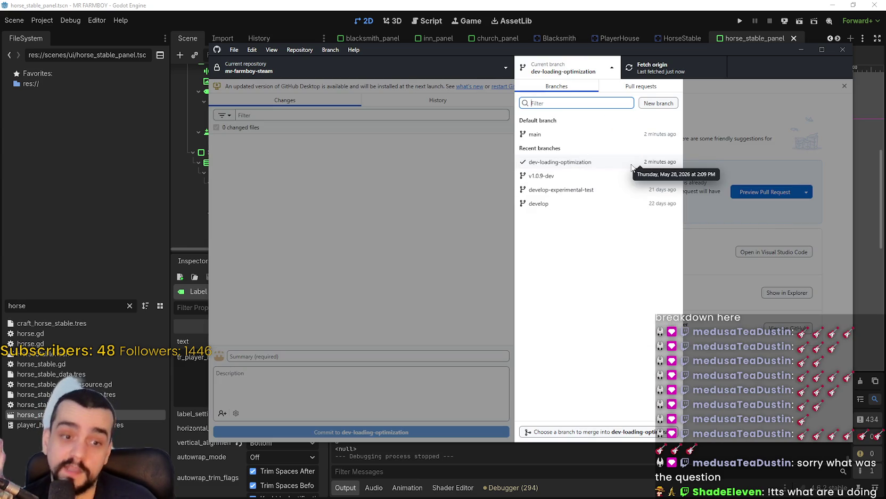
{"action": "left_click", "coordinate": [808, 56]}
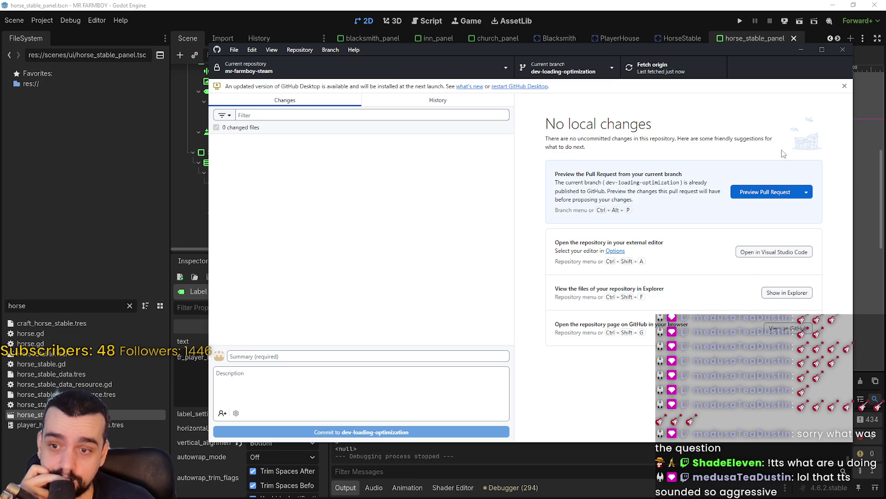
{"action": "left_click_drag", "start_coordinate": [787, 56], "coordinate": [733, 61]}
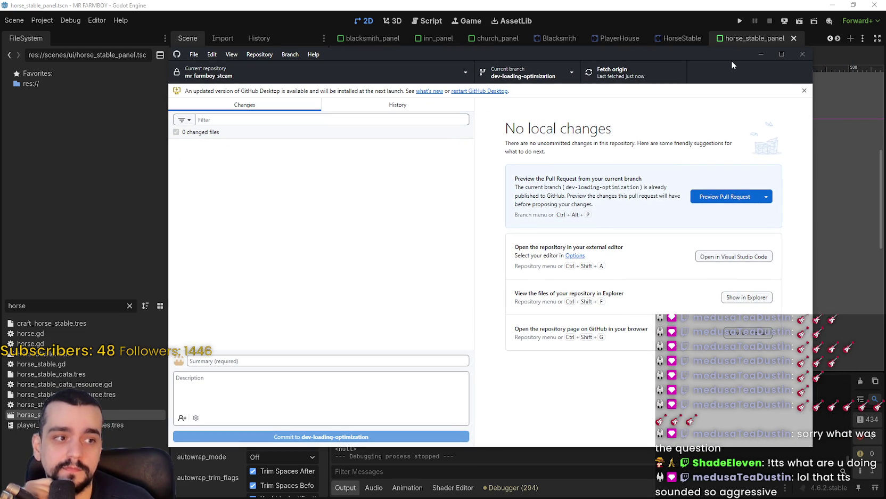
{"action": "left_click", "coordinate": [797, 56]}
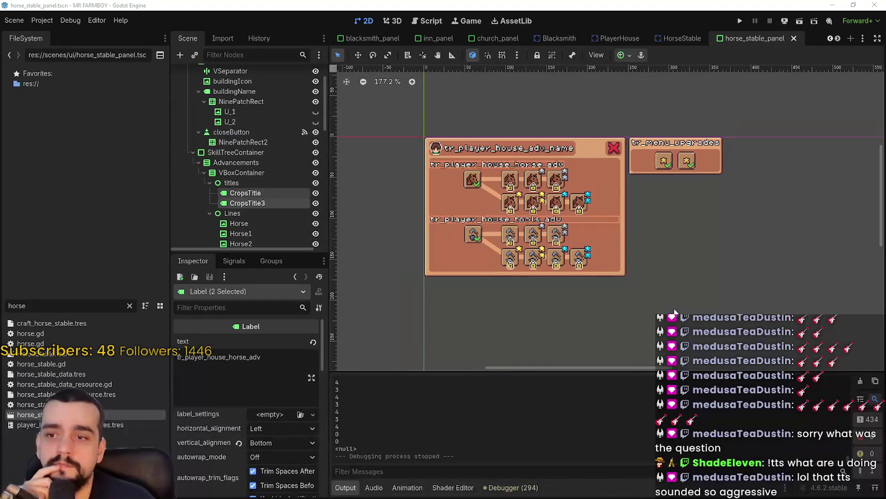
Zoom into the horse stable panel and restore the Godot window to a smaller size.
{"action": "scroll", "coordinate": [695, 255], "scroll_direction": "up", "scroll_amount": 5}
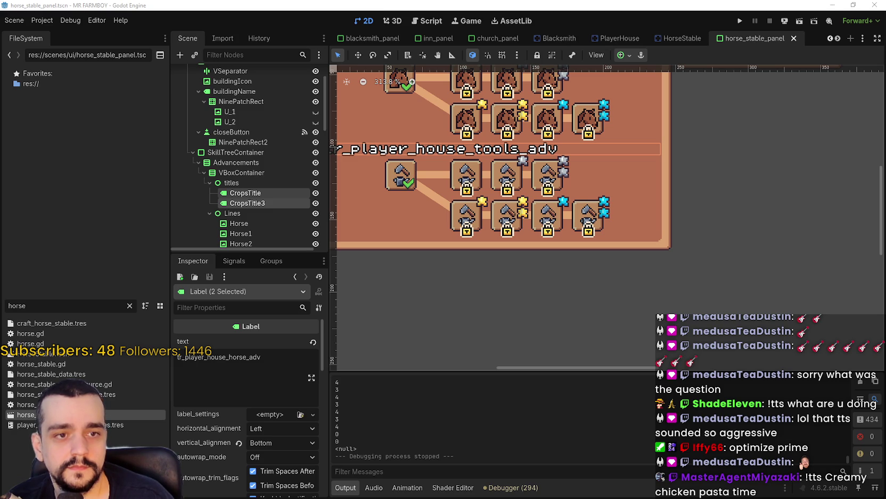
{"action": "left_click", "coordinate": [853, 5]}
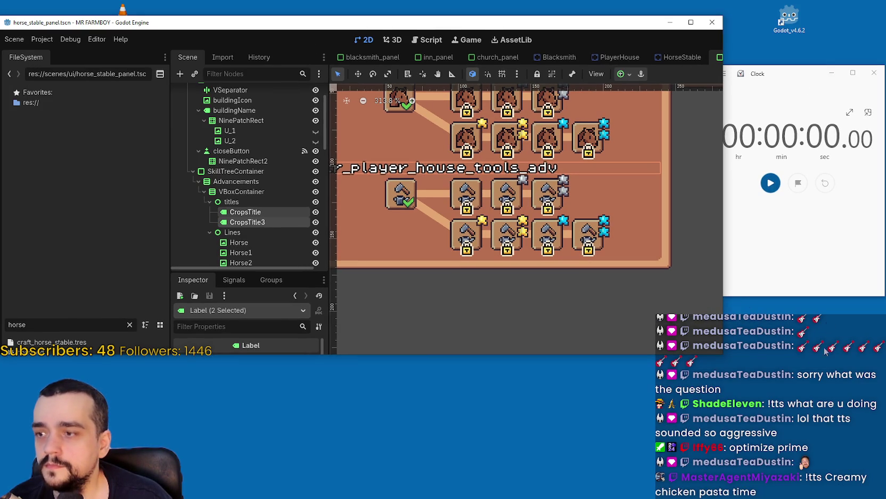
Make the Godot window taller, run MR FARMBOY, and start the stopwatch to time its launch.
{"action": "left_click_drag", "start_coordinate": [724, 364], "coordinate": [717, 468]}
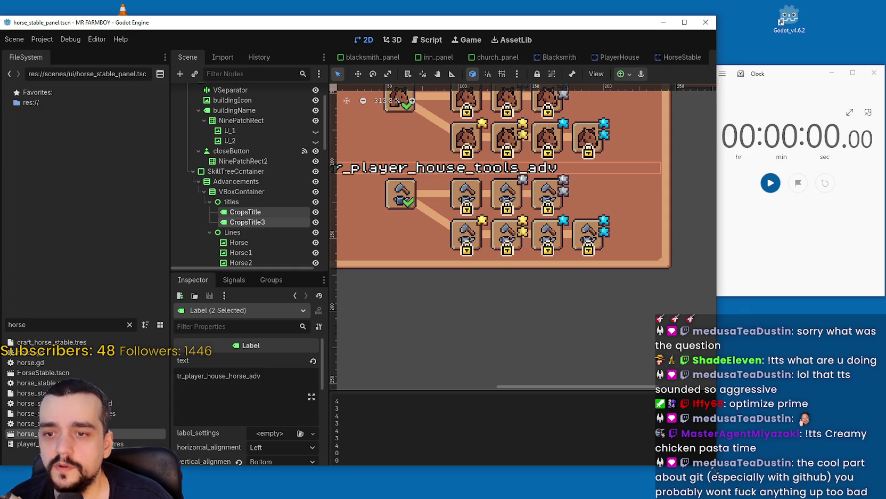
{"action": "left_click", "coordinate": [70, 39]}
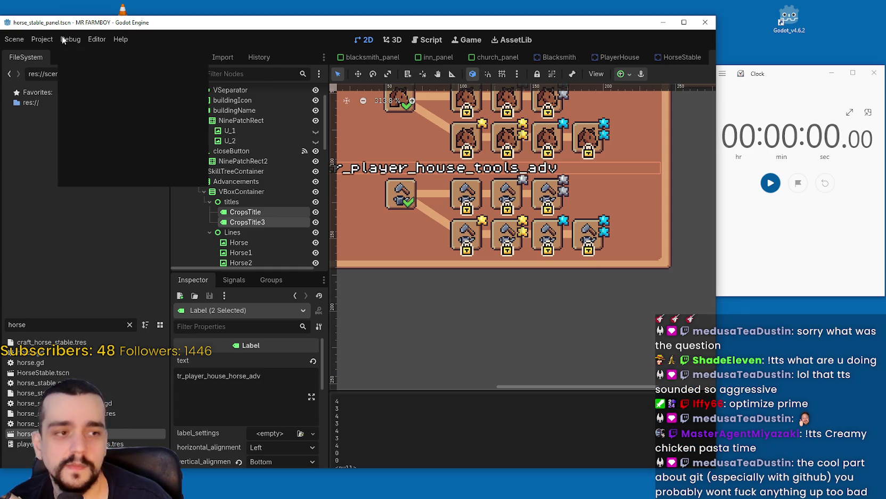
{"action": "left_click", "coordinate": [120, 40]}
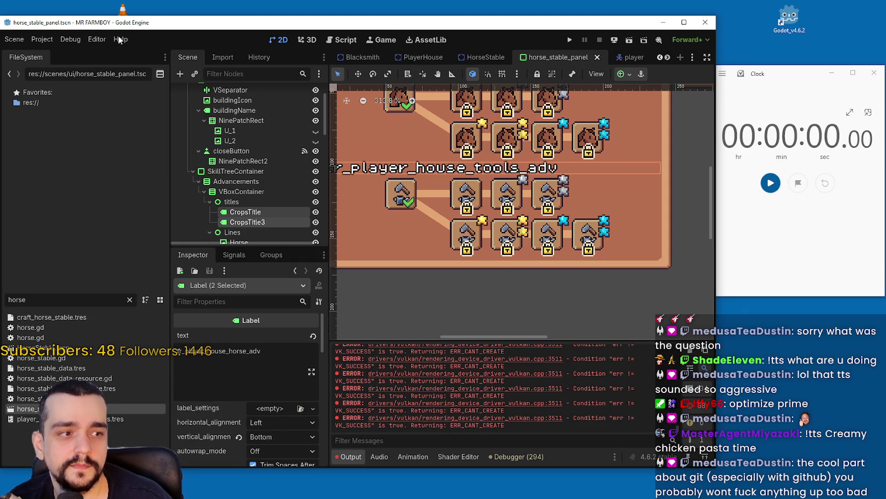
{"action": "left_click", "coordinate": [572, 38]}
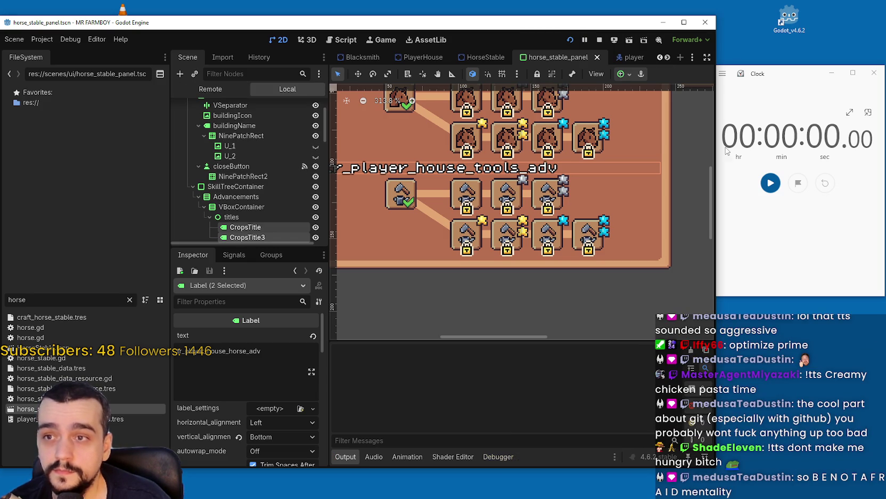
{"action": "left_click", "coordinate": [770, 183]}
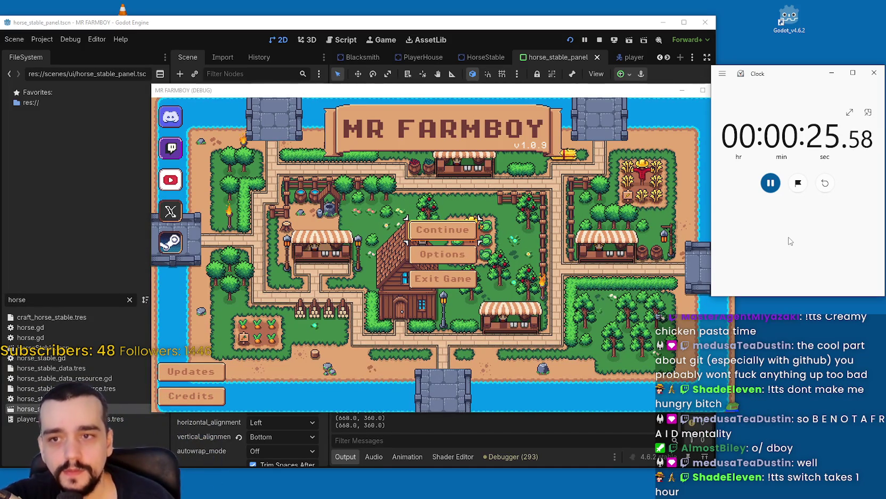
Stop the stopwatch at 26.53 seconds, view the title screen full-size, then close the game.
{"action": "key", "text": "space"}
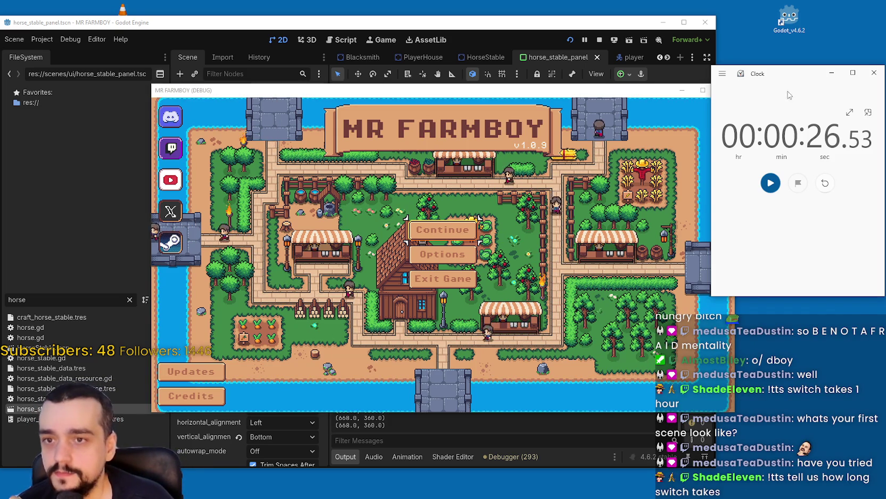
{"action": "left_click", "coordinate": [831, 73]}
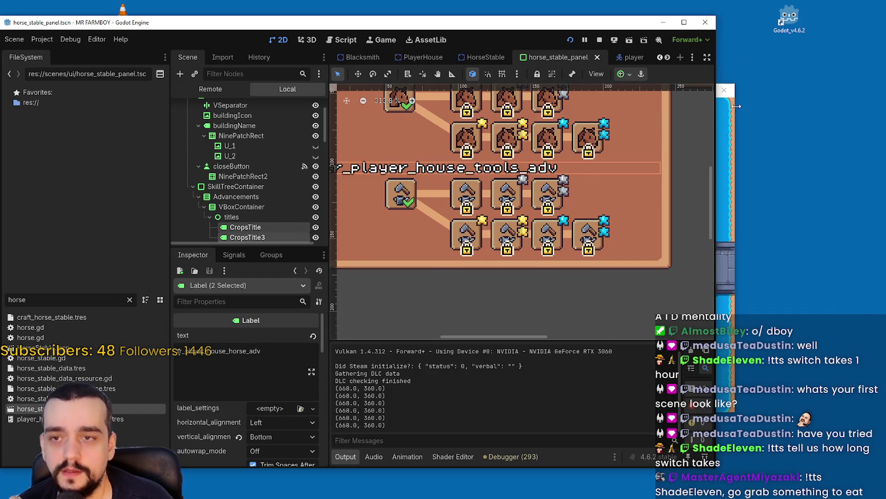
{"action": "left_click", "coordinate": [733, 106]}
{"action": "mouse_move", "coordinate": [657, 92]}
{"action": "left_mouse_down"}
{"action": "mouse_move", "coordinate": [727, 78]}
{"action": "mouse_move", "coordinate": [738, 62]}
{"action": "left_mouse_up"}
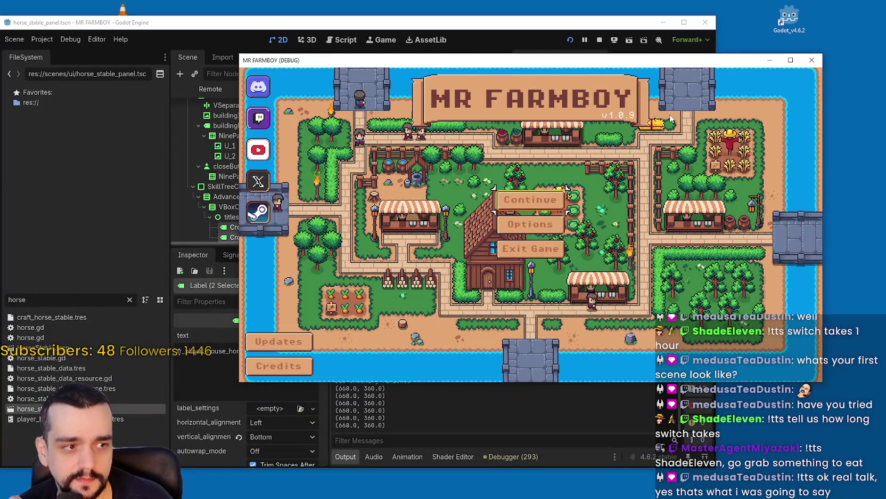
{"action": "left_click", "coordinate": [790, 59]}
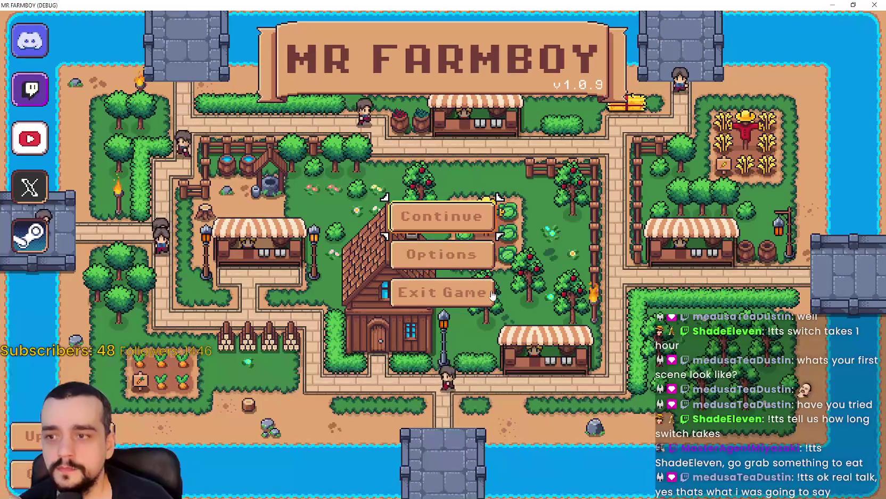
{"action": "key", "text": "alt+F4"}
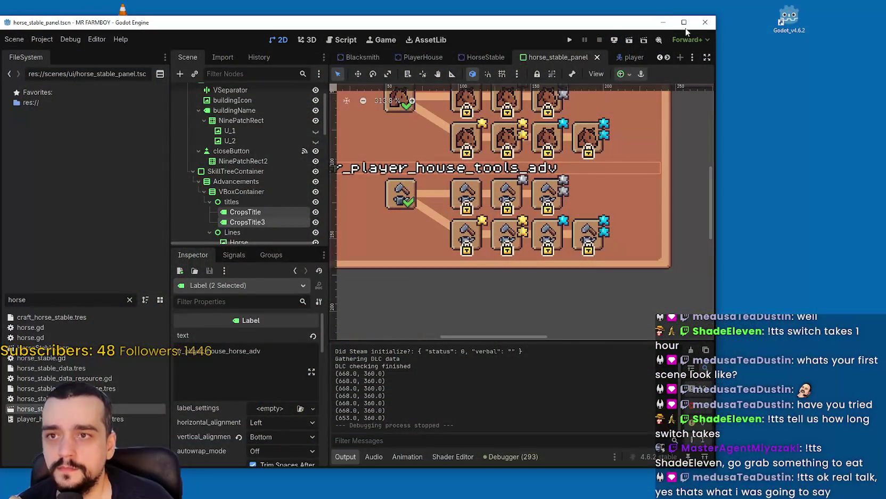
Maximize Godot and zoom and pan the canvas to center the whole horse stable panel.
{"action": "left_click", "coordinate": [684, 23]}
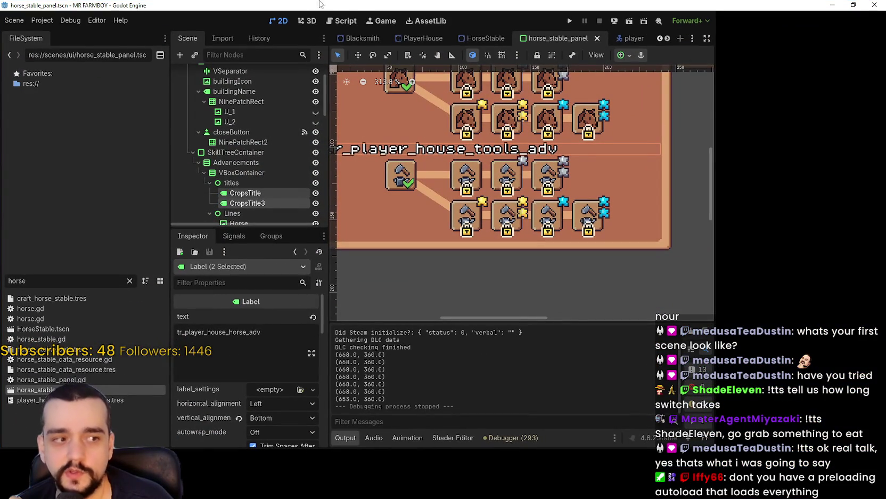
{"action": "left_click", "coordinate": [97, 20]}
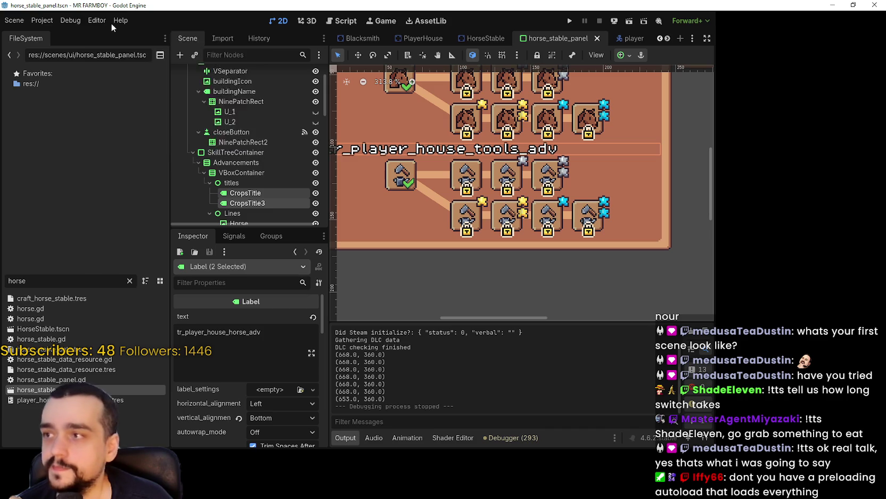
{"action": "left_click", "coordinate": [46, 23]}
{"action": "left_click", "coordinate": [46, 23]}
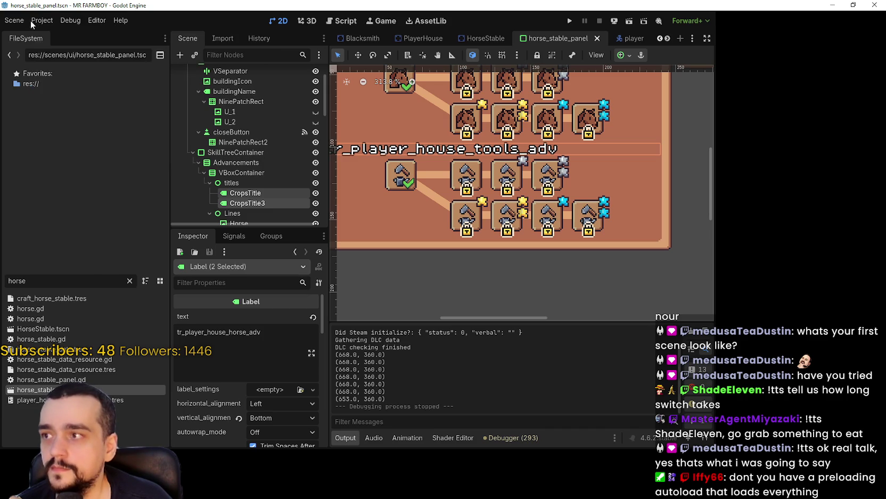
{"action": "left_click", "coordinate": [121, 21]}
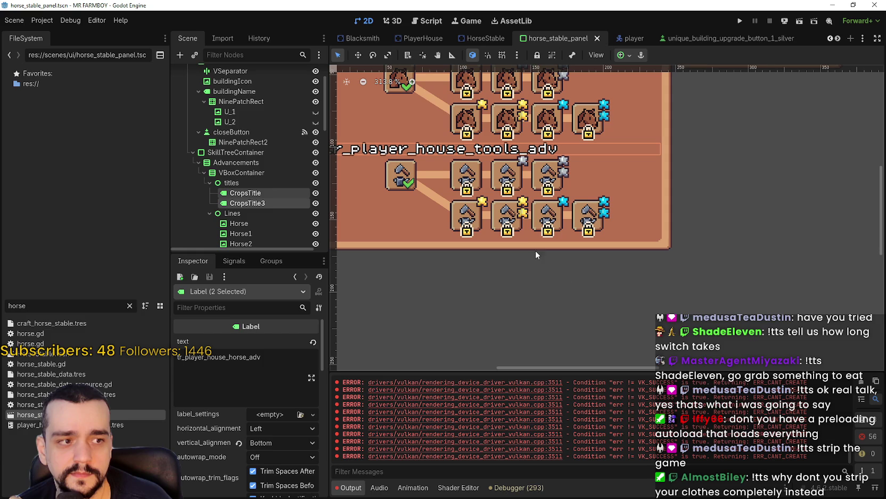
{"action": "scroll", "coordinate": [423, 153], "scroll_direction": "down", "scroll_amount": 2}
{"action": "scroll", "coordinate": [543, 200], "scroll_direction": "up", "scroll_amount": 5}
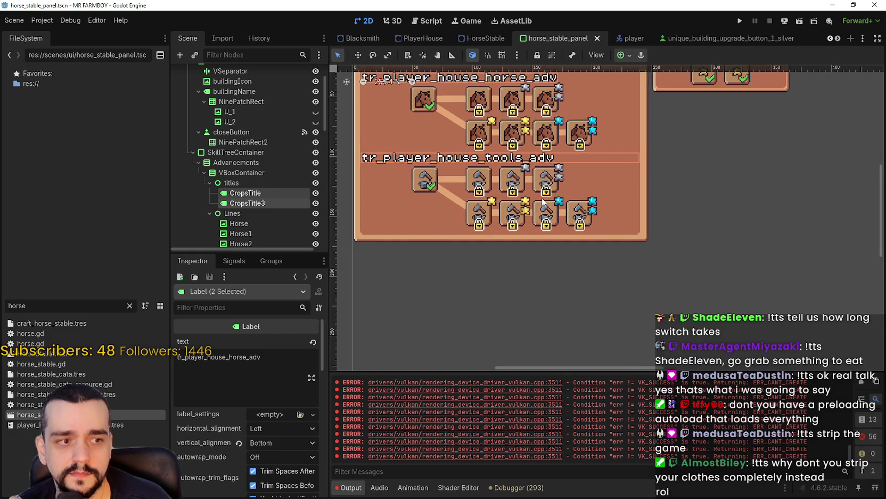
{"action": "scroll", "coordinate": [543, 201], "scroll_direction": "down", "scroll_amount": 4}
{"action": "scroll", "coordinate": [549, 207], "scroll_direction": "up", "scroll_amount": 2}
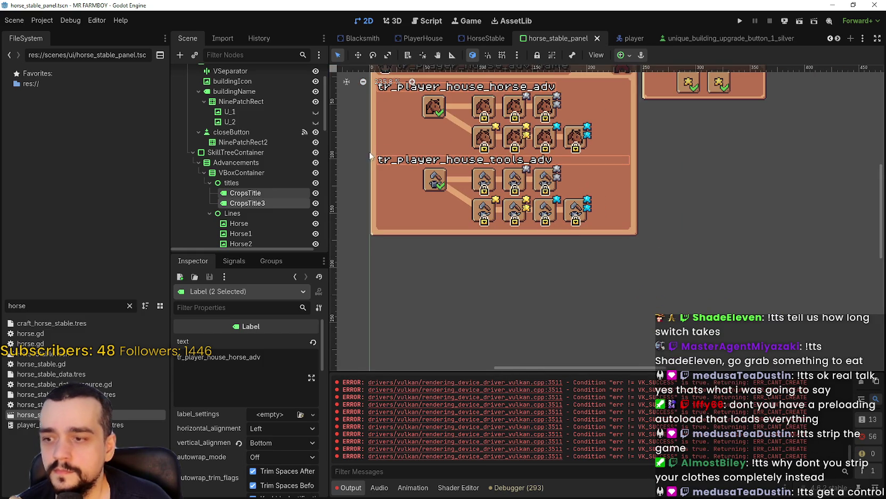
{"action": "left_click", "coordinate": [44, 20]}
{"action": "left_click", "coordinate": [45, 20]}
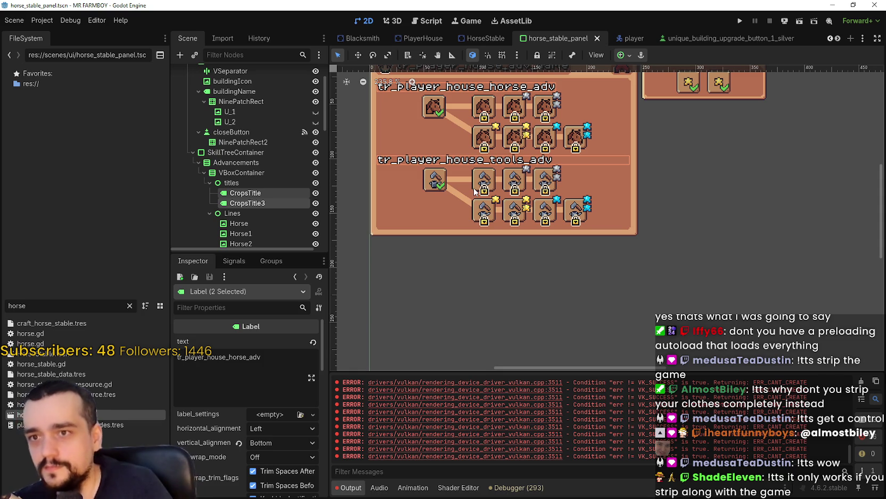
{"action": "left_click_drag", "start_coordinate": [600, 113], "coordinate": [694, 213]}
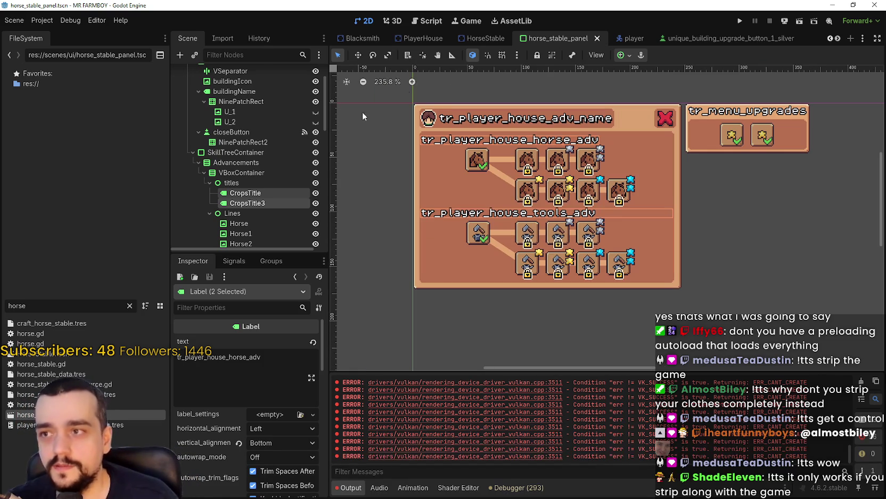
Use Close All Tabs from the horse_stable_panel tab's context menu.
{"action": "left_click", "coordinate": [89, 21]}
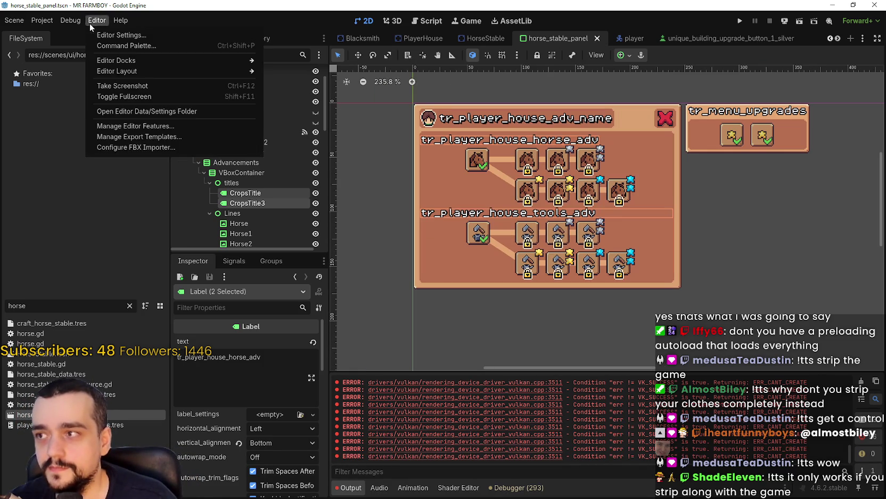
{"action": "right_click", "coordinate": [551, 40]}
{"action": "right_click", "coordinate": [556, 37]}
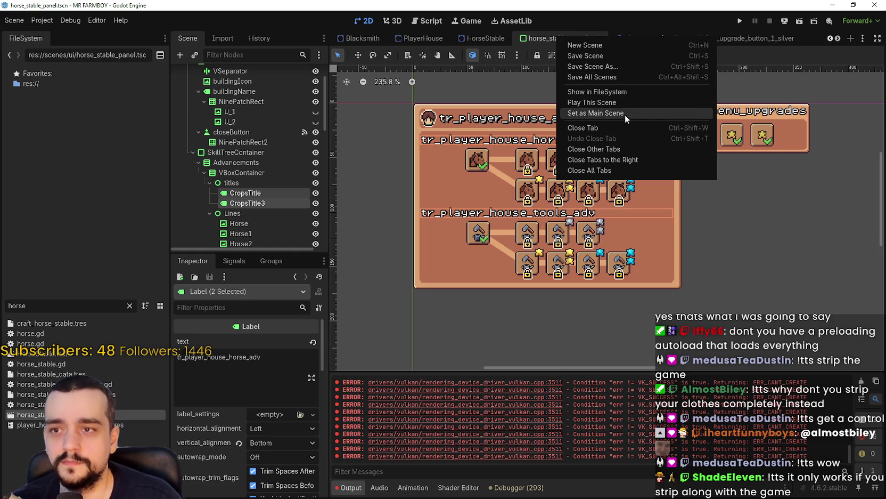
{"action": "left_click", "coordinate": [618, 169]}
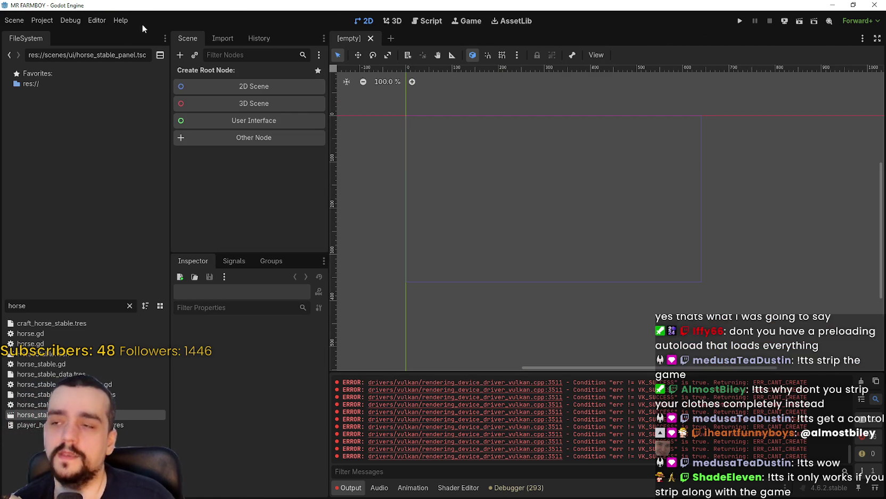
Leave the empty 2D scene for the Script workspace, showing chicken_coop.gd.
{"action": "left_click", "coordinate": [71, 21]}
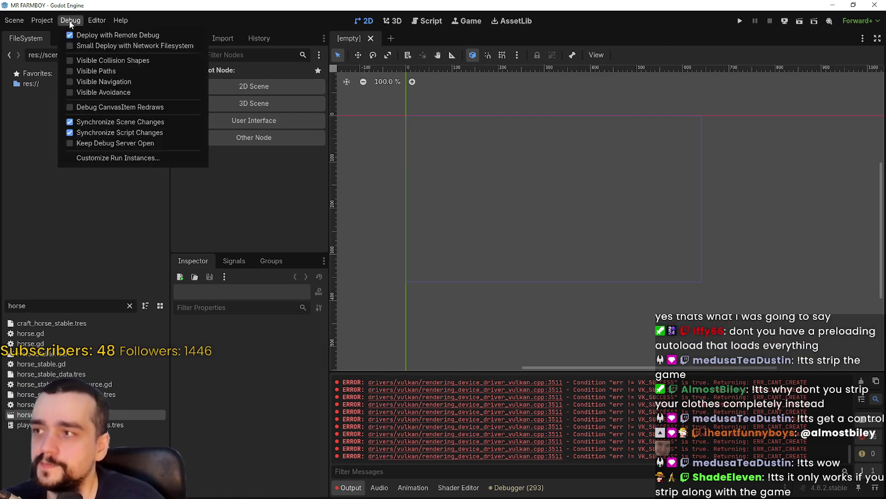
{"action": "mouse_move", "coordinate": [97, 21]}
{"action": "scroll", "coordinate": [682, 218], "scroll_direction": "down", "scroll_amount": 1}
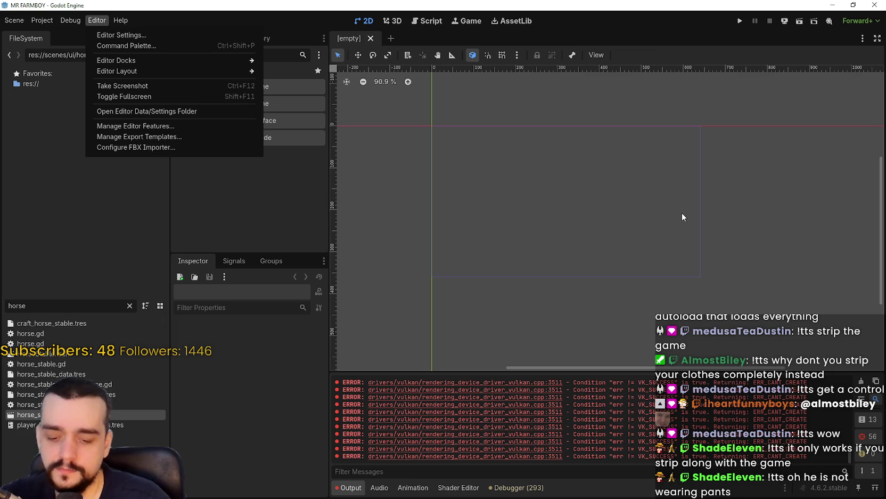
{"action": "left_click", "coordinate": [654, 55]}
{"action": "scroll", "coordinate": [651, 192], "scroll_direction": "down", "scroll_amount": 1}
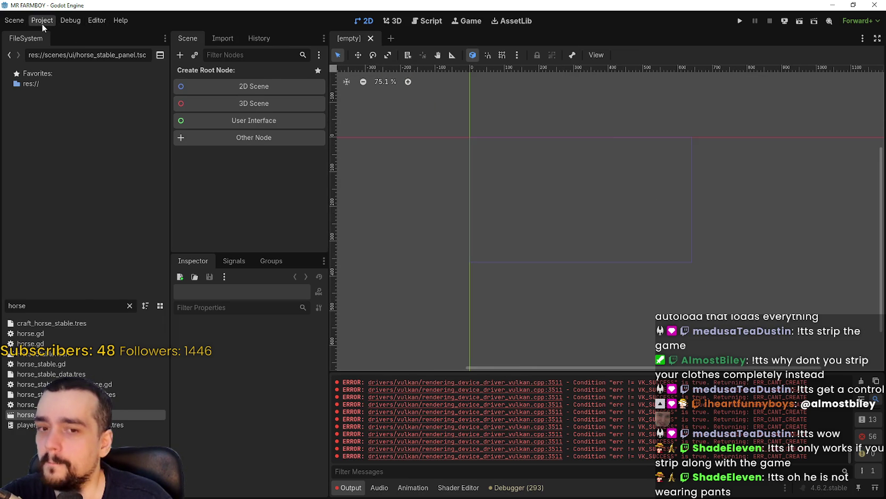
{"action": "scroll", "coordinate": [568, 233], "scroll_direction": "up", "scroll_amount": 1}
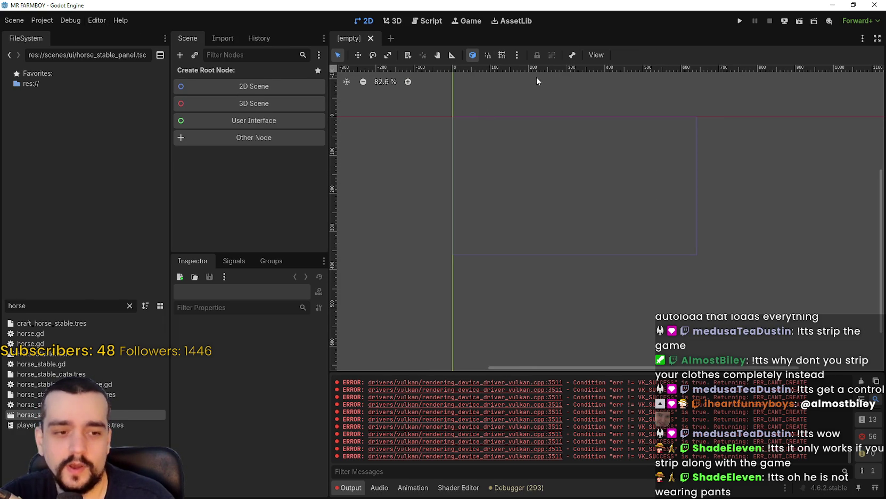
{"action": "right_click", "coordinate": [362, 38]}
{"action": "left_click", "coordinate": [355, 38]}
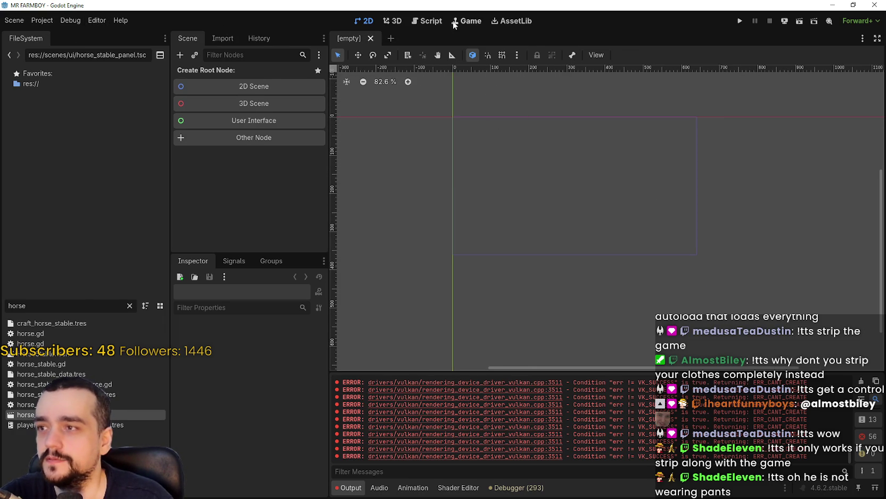
{"action": "left_click", "coordinate": [424, 24]}
{"action": "left_click", "coordinate": [436, 54]}
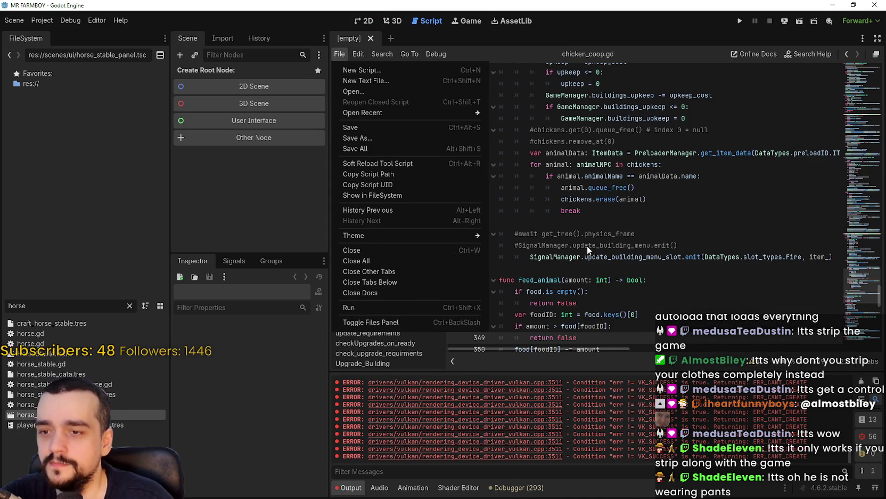
Dismiss the File menu and close chicken_coop.gd, leaving the script list empty.
{"action": "key", "text": "Escape"}
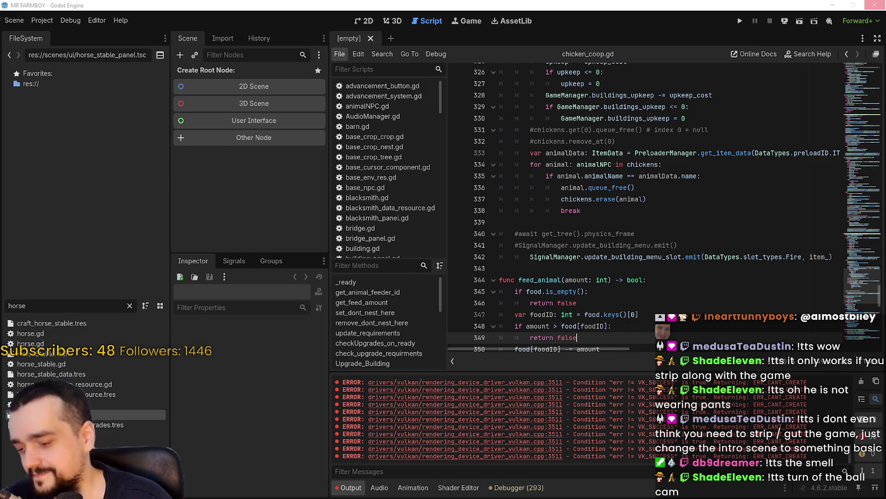
{"action": "left_click", "coordinate": [875, 4]}
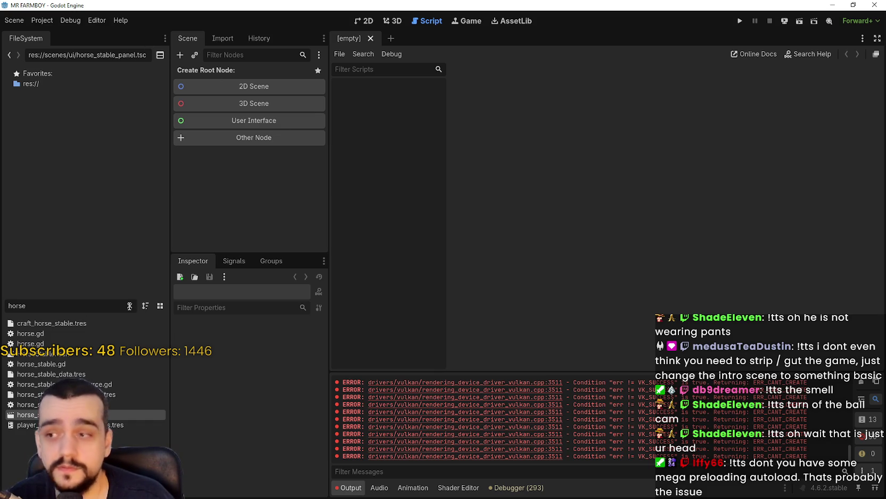
{"action": "left_click", "coordinate": [81, 20]}
{"action": "left_click", "coordinate": [68, 21]}
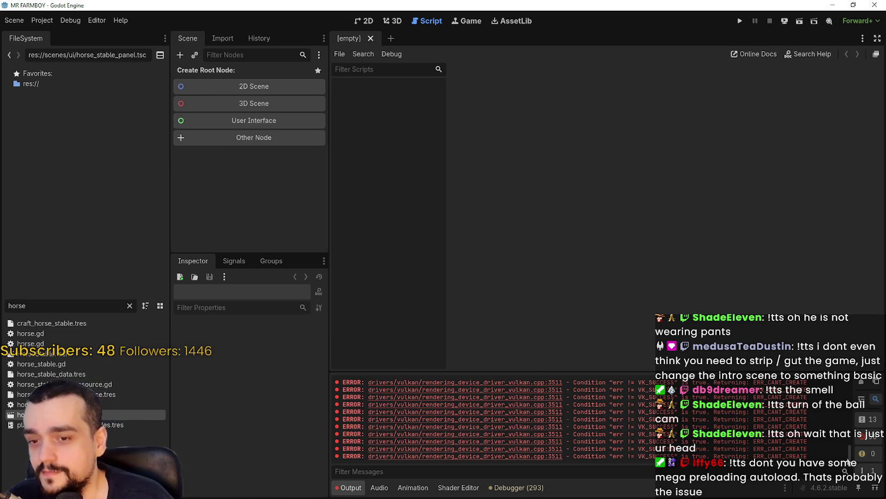
{"action": "left_click", "coordinate": [92, 20]}
{"action": "left_click", "coordinate": [82, 19]}
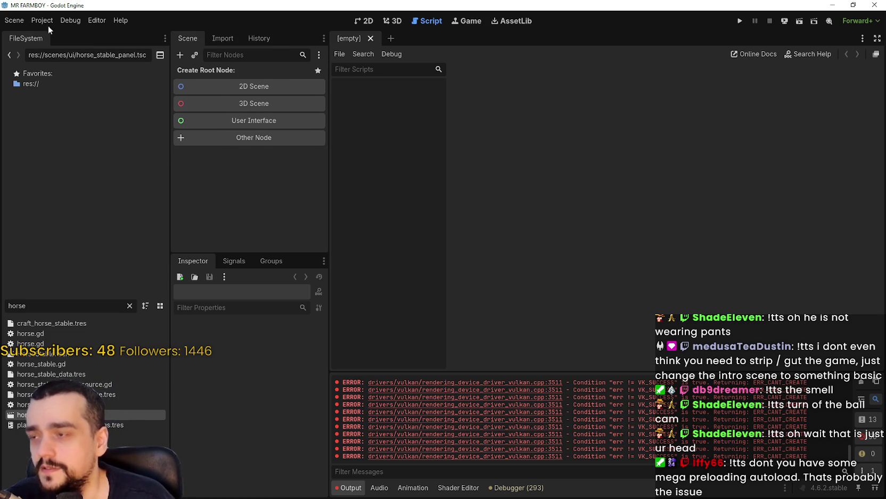
{"action": "left_click", "coordinate": [853, 5]}
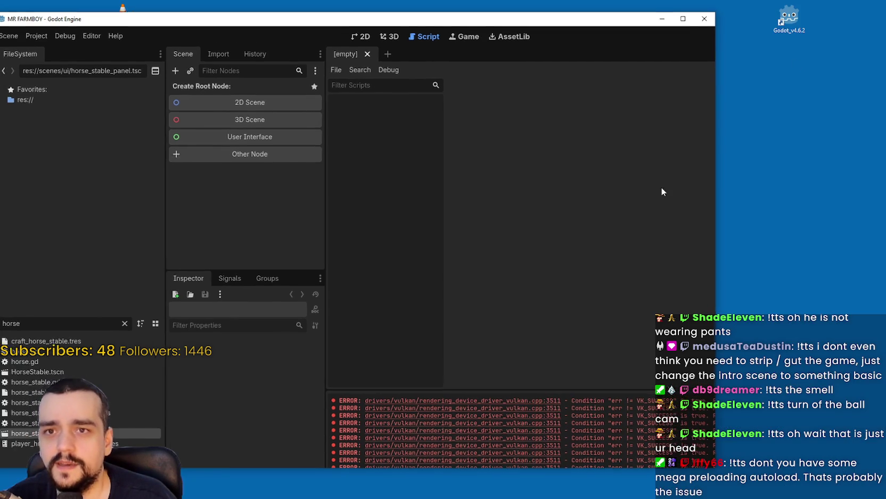
{"action": "left_click", "coordinate": [685, 22]}
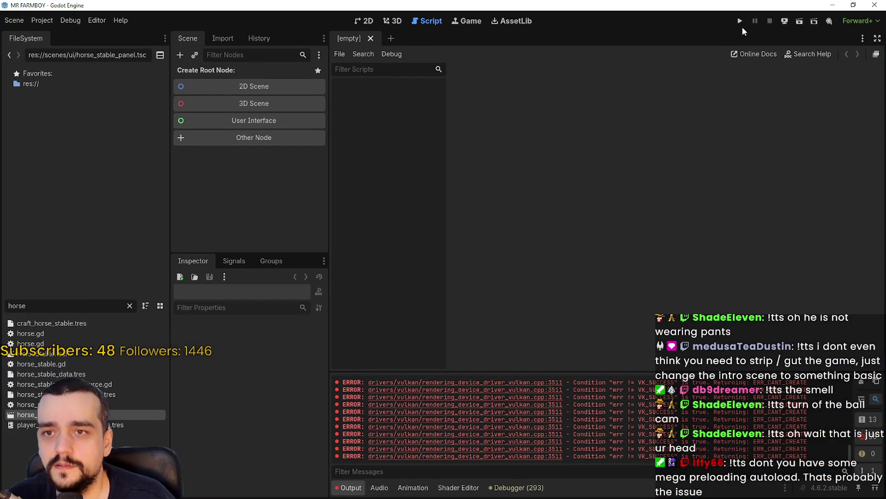
{"action": "left_click", "coordinate": [46, 23]}
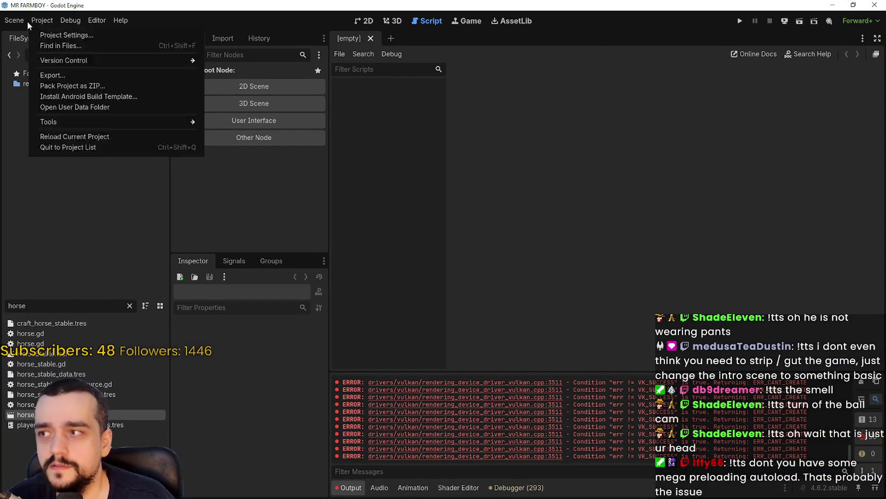
{"action": "left_click", "coordinate": [85, 25]}
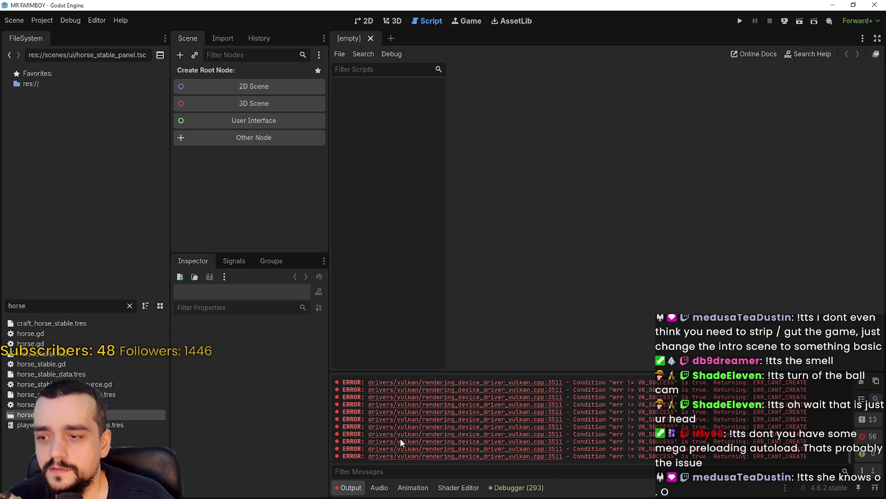
{"action": "left_click", "coordinate": [120, 19]}
{"action": "left_click", "coordinate": [16, 20]}
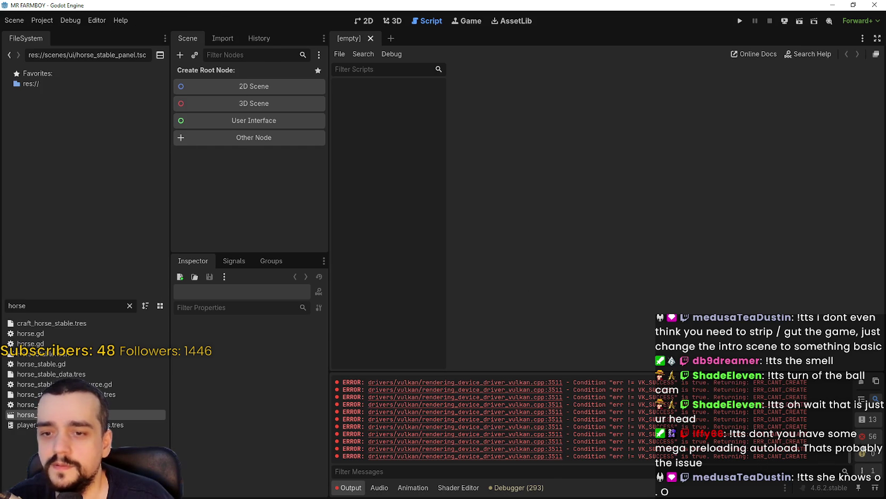
{"action": "left_click", "coordinate": [848, 5]}
{"action": "mouse_move", "coordinate": [717, 467]}
{"action": "left_mouse_down"}
{"action": "mouse_move", "coordinate": [234, 162]}
{"action": "mouse_move", "coordinate": [366, 192]}
{"action": "left_mouse_up"}
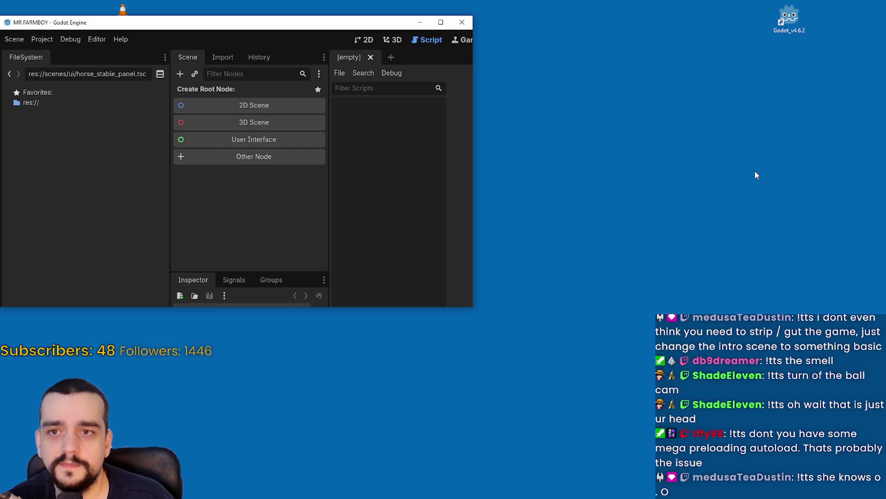
{"action": "right_click", "coordinate": [755, 171]}
{"action": "left_click", "coordinate": [778, 194]}
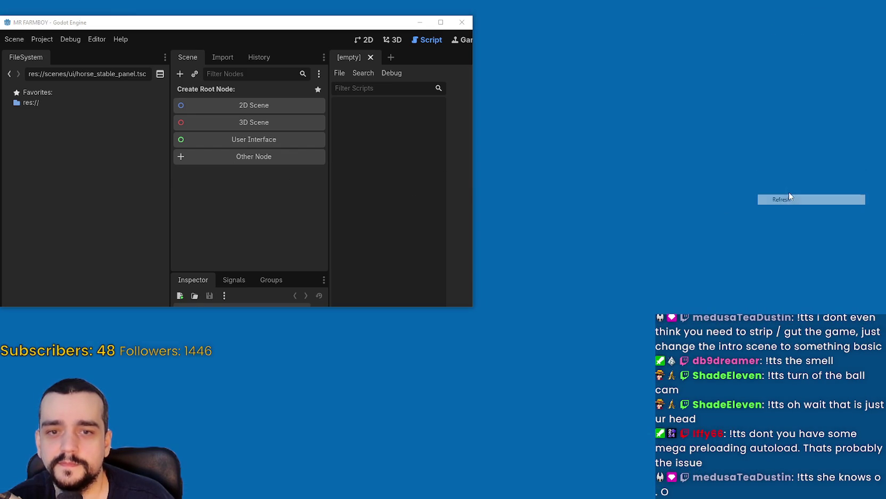
{"action": "double_click", "coordinate": [418, 22]}
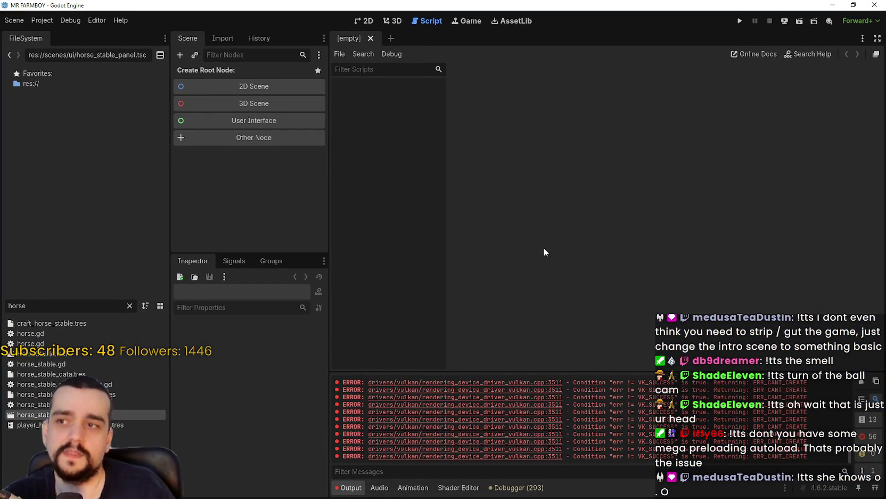
{"action": "double_click", "coordinate": [279, 5]}
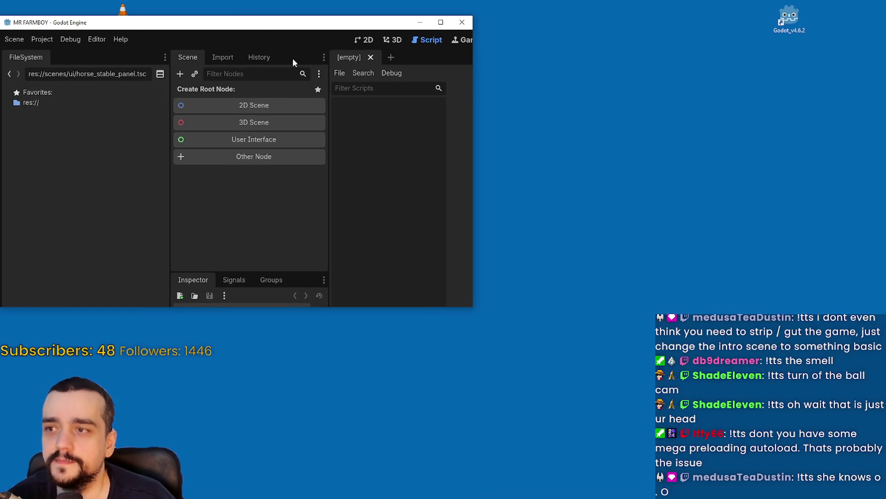
{"action": "mouse_move", "coordinate": [301, 25]}
{"action": "left_mouse_down"}
{"action": "mouse_move", "coordinate": [526, 49]}
{"action": "mouse_move", "coordinate": [489, 36]}
{"action": "mouse_move", "coordinate": [478, 84]}
{"action": "mouse_move", "coordinate": [443, 79]}
{"action": "left_mouse_up"}
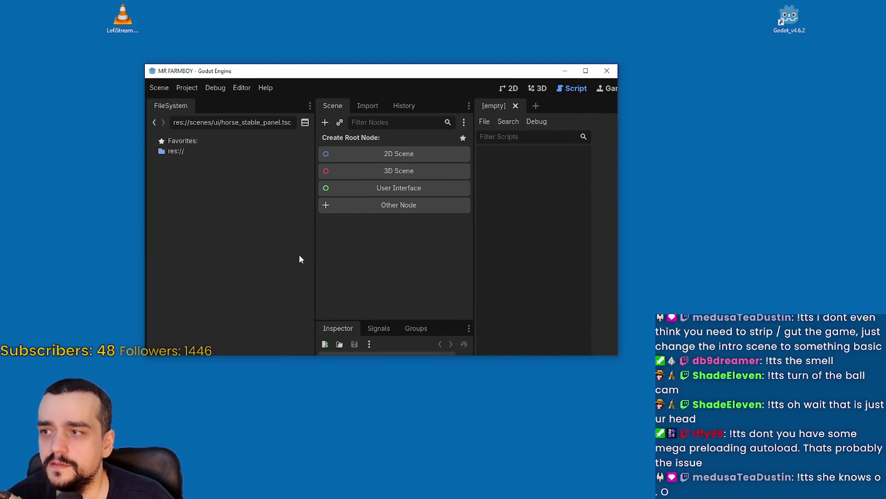
{"action": "left_click", "coordinate": [586, 70]}
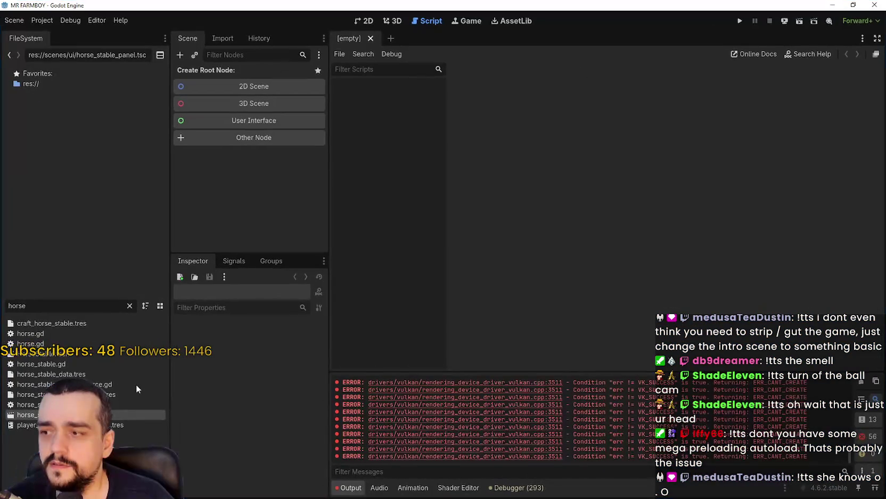
{"action": "left_click", "coordinate": [22, 20]}
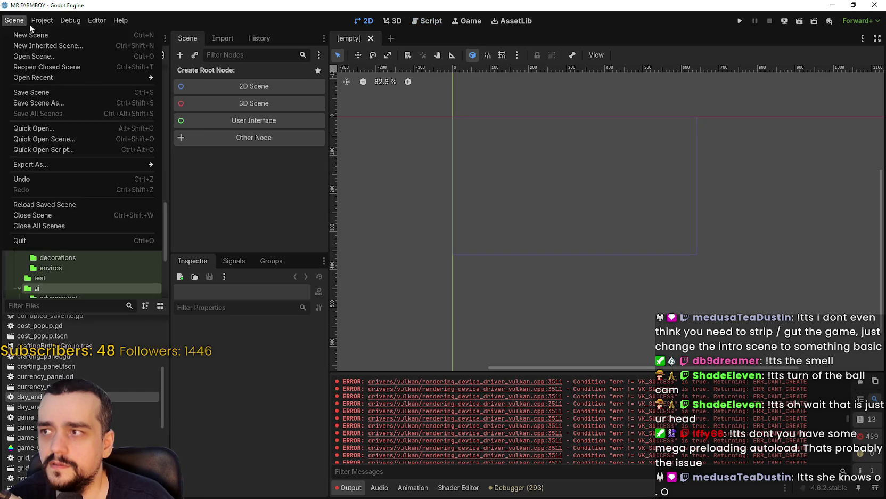
Run MR FARMBOY up to its title screen, then close the game to stop debugging.
{"action": "left_click", "coordinate": [119, 20]}
{"action": "left_click", "coordinate": [119, 21]}
{"action": "left_click", "coordinate": [183, 18]}
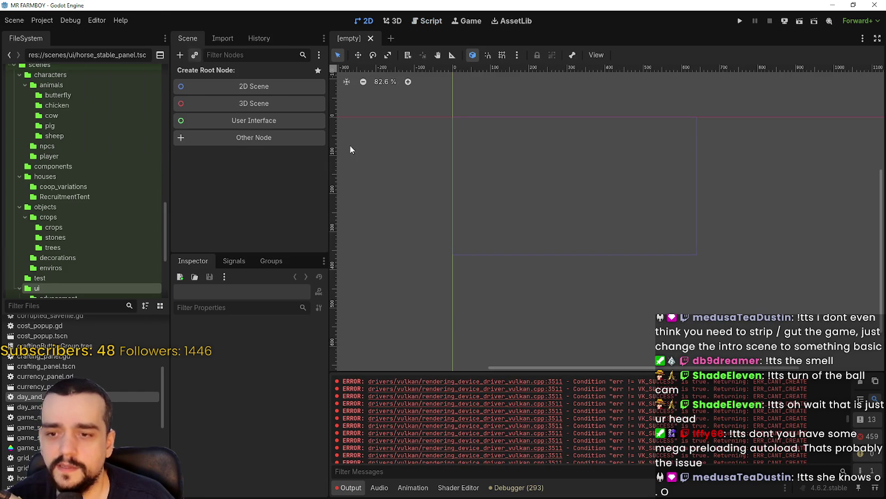
{"action": "left_click_drag", "start_coordinate": [848, 421], "coordinate": [842, 469]}
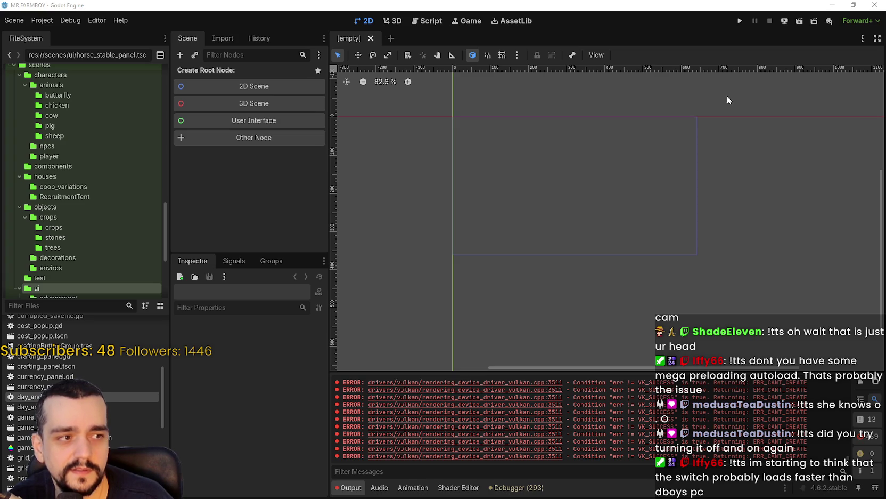
{"action": "left_click", "coordinate": [739, 22]}
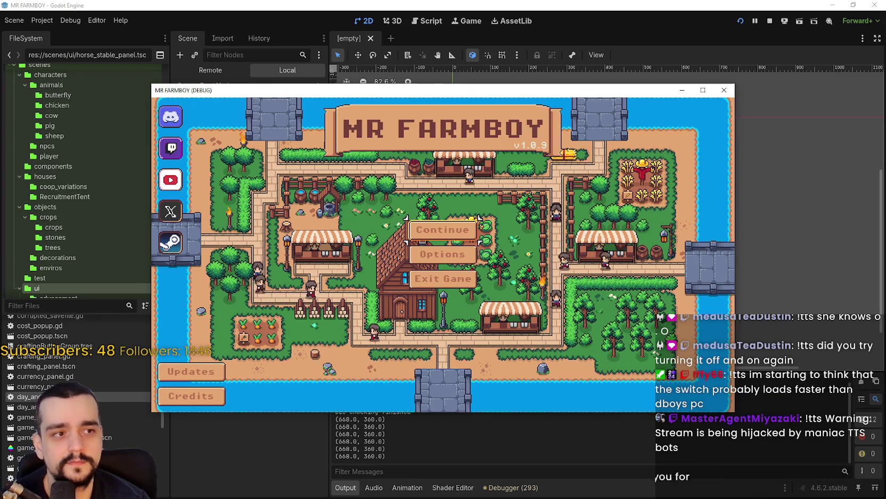
{"action": "left_click", "coordinate": [442, 278]}
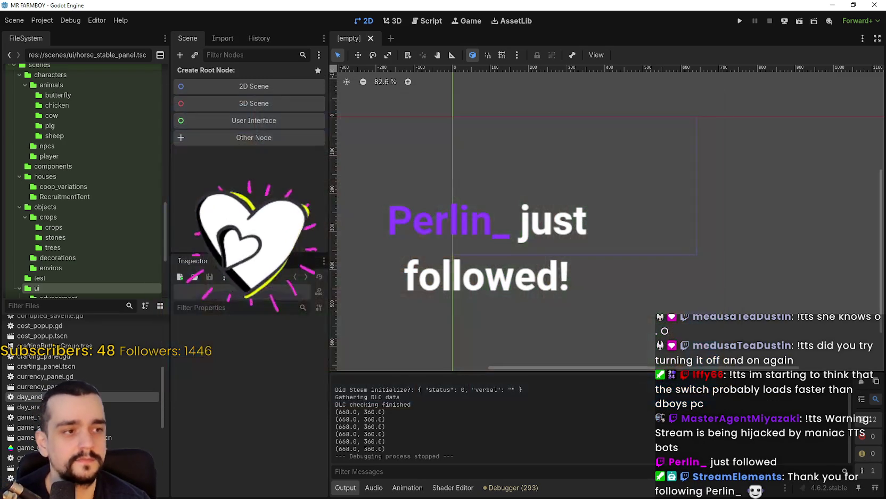
Choose Reload Current Project from the Project menu.
{"action": "left_click", "coordinate": [41, 19]}
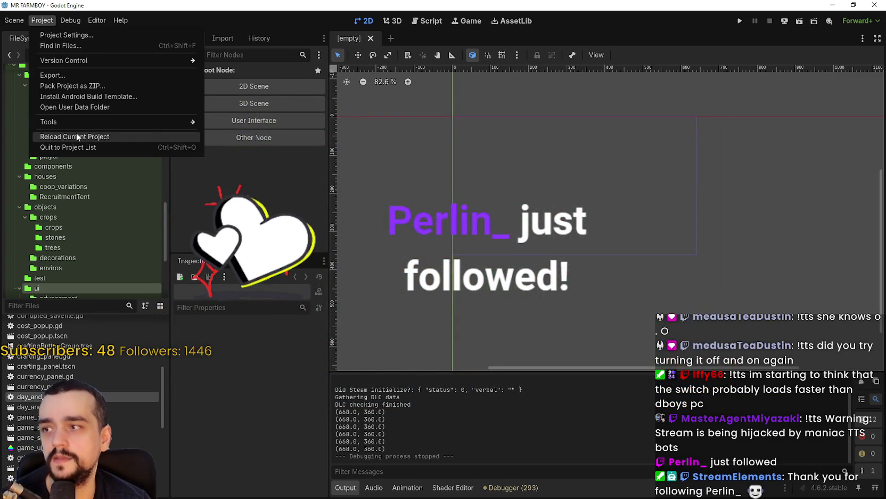
{"action": "left_click", "coordinate": [76, 133]}
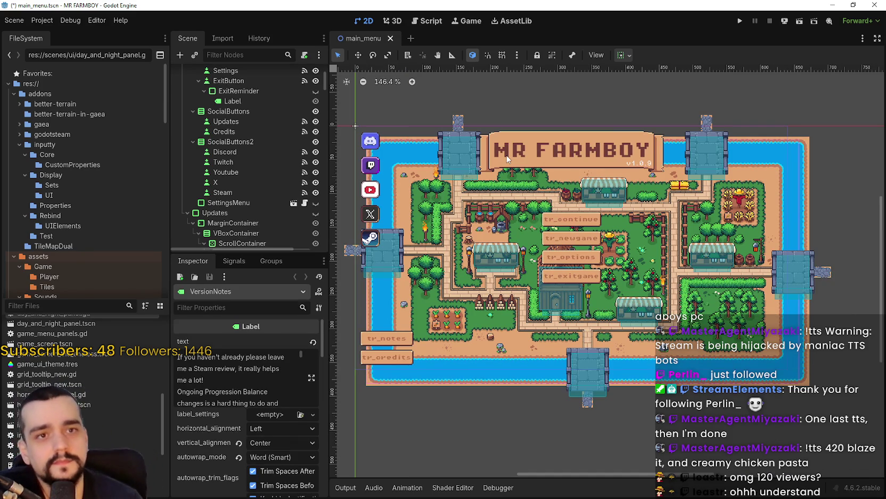
In the main_menu scene tree, select the MainMenu root node and collapse the CanvasLayer branch.
{"action": "scroll", "coordinate": [566, 243], "scroll_direction": "up", "scroll_amount": 3}
{"action": "scroll", "coordinate": [565, 243], "scroll_direction": "down", "scroll_amount": 1}
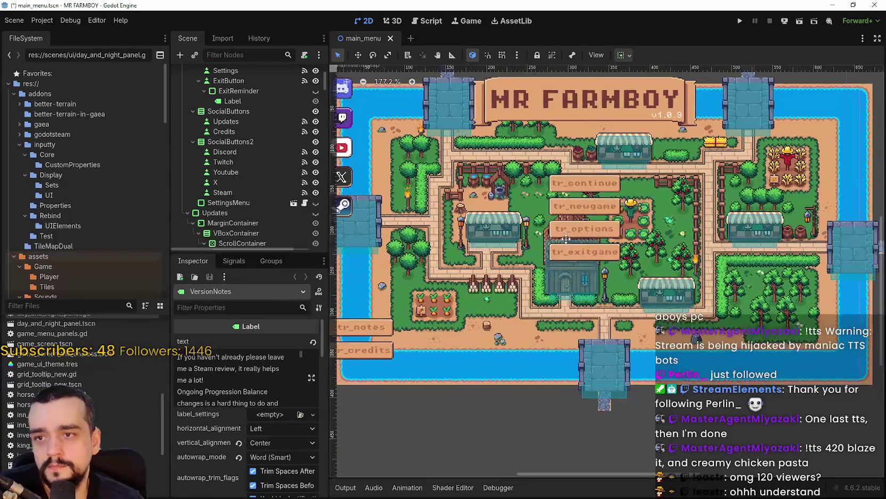
{"action": "scroll", "coordinate": [612, 192], "scroll_direction": "down", "scroll_amount": 1}
{"action": "scroll", "coordinate": [637, 169], "scroll_direction": "up", "scroll_amount": 1}
{"action": "scroll", "coordinate": [636, 169], "scroll_direction": "down", "scroll_amount": 1}
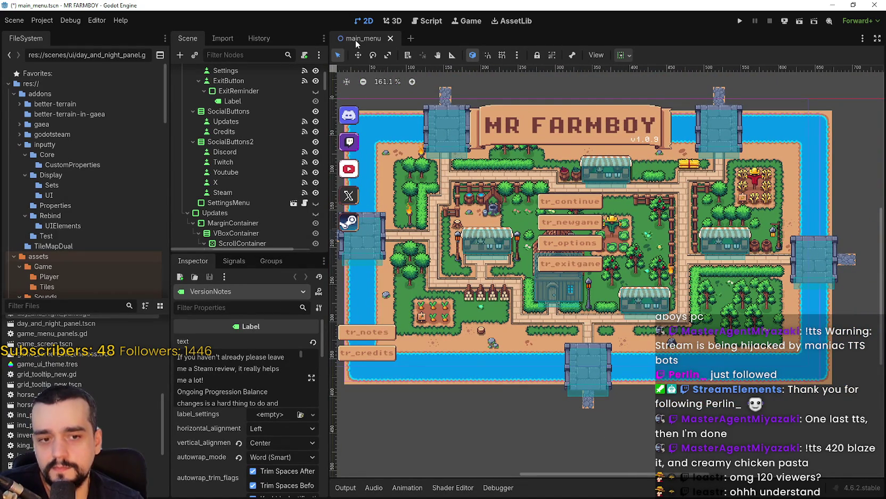
{"action": "scroll", "coordinate": [273, 136], "scroll_direction": "up", "scroll_amount": 3}
{"action": "scroll", "coordinate": [270, 65], "scroll_direction": "up", "scroll_amount": 1}
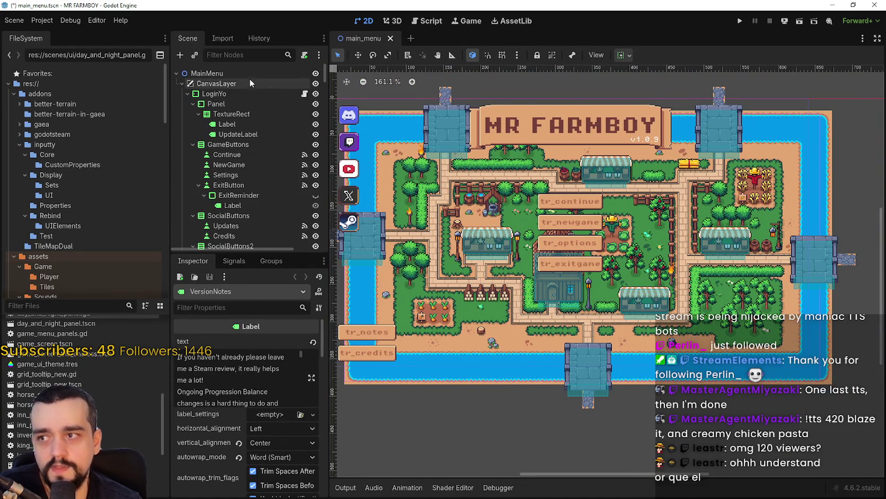
{"action": "left_click", "coordinate": [233, 73]}
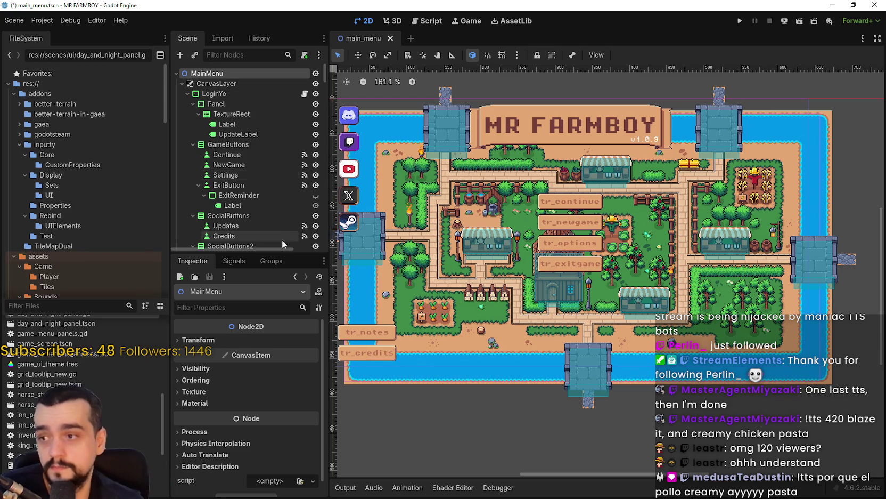
{"action": "left_click", "coordinate": [182, 84]}
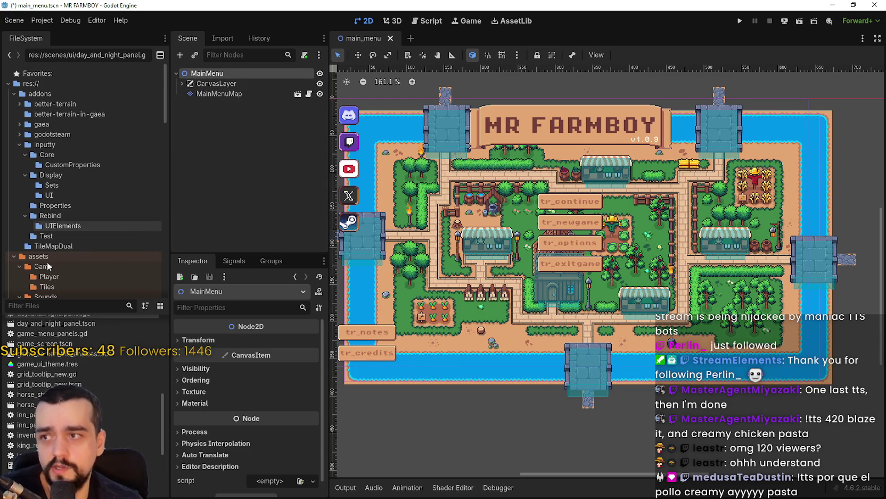
Open Project Settings from the Project menu.
{"action": "left_click", "coordinate": [23, 307]}
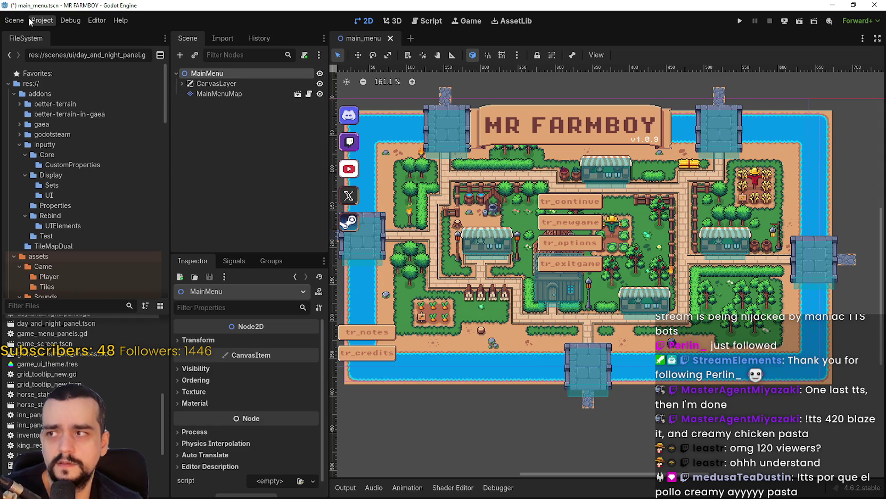
{"action": "left_click", "coordinate": [42, 20]}
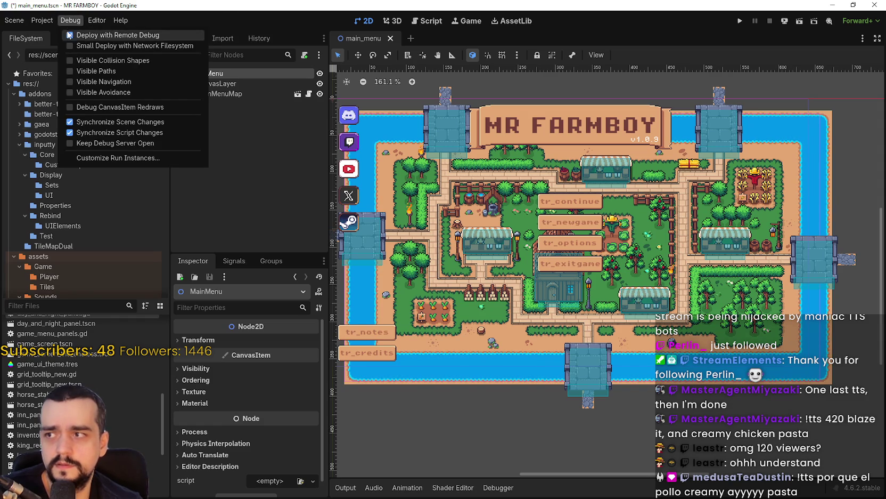
{"action": "left_click", "coordinate": [64, 35]}
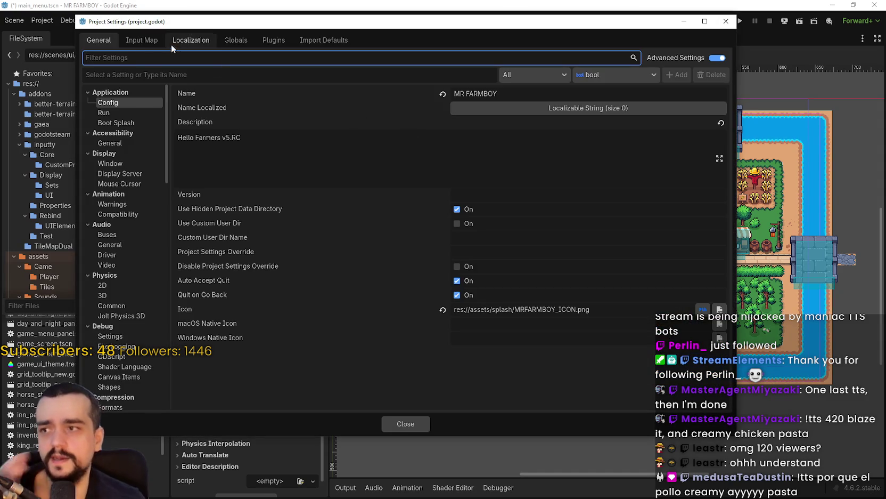
Review the Input Map, Localization and Globals Autoload pages, then close Project Settings.
{"action": "left_click", "coordinate": [150, 42]}
{"action": "left_click", "coordinate": [186, 39]}
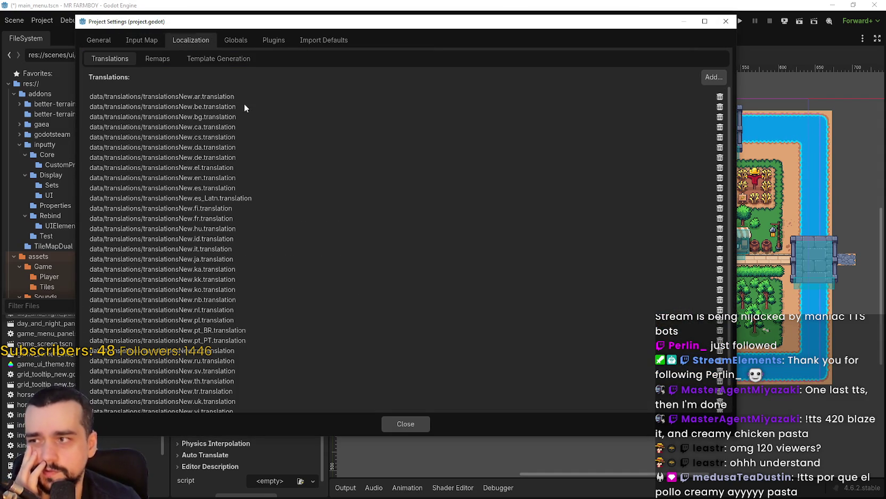
{"action": "left_click", "coordinate": [233, 40]}
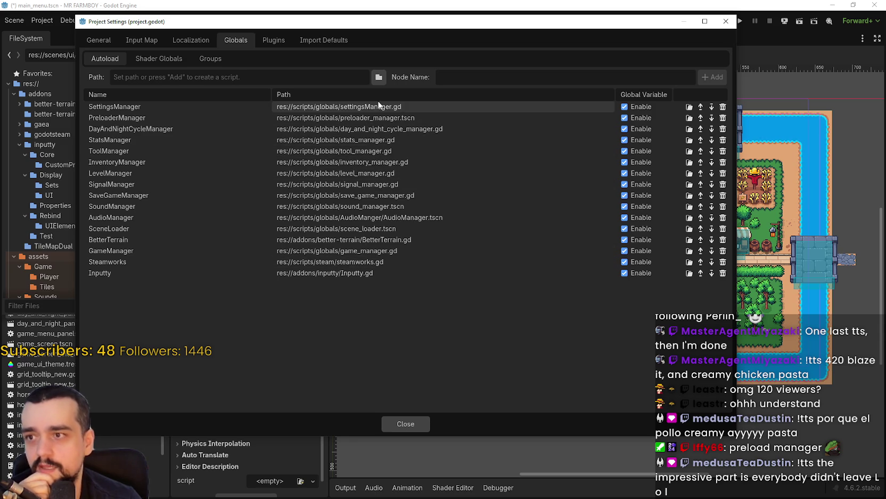
{"action": "left_click_drag", "start_coordinate": [346, 21], "coordinate": [479, 36]}
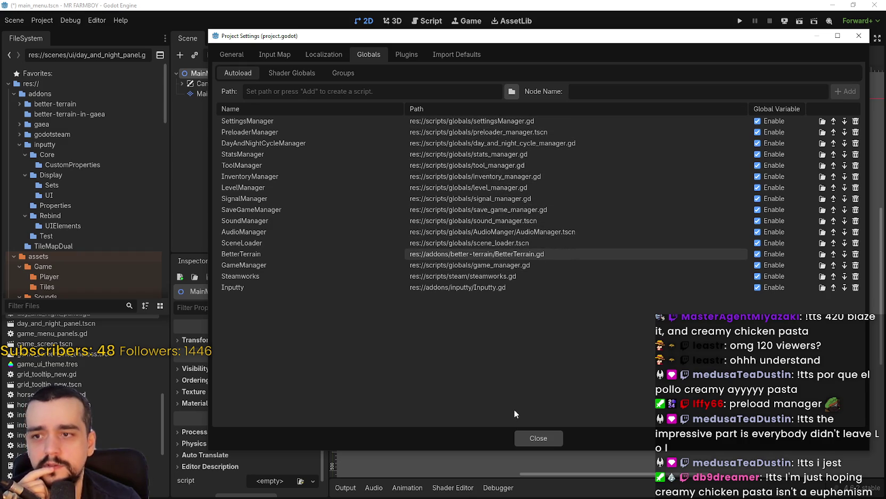
{"action": "left_click", "coordinate": [531, 439]}
Filter FileSystem for 'scene', open scene_loader.tscn and its attached scene_loader.gd script.
{"action": "left_click", "coordinate": [56, 306]}
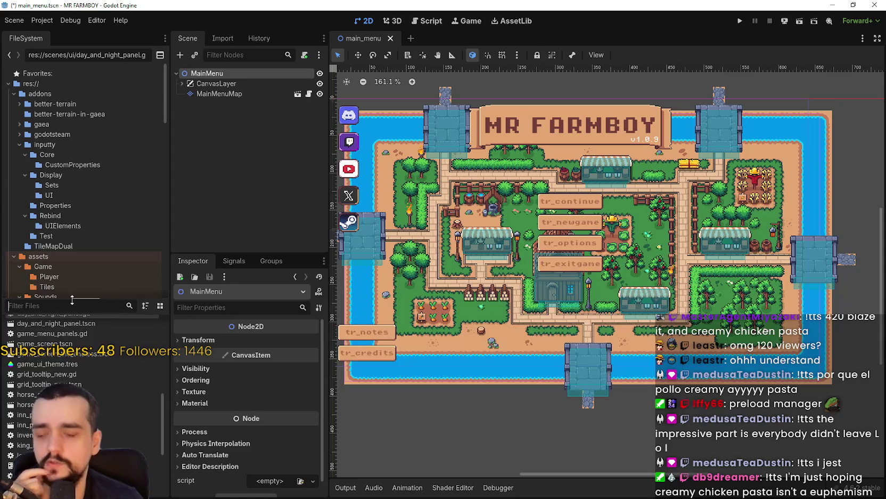
{"action": "type", "text": "scene"}
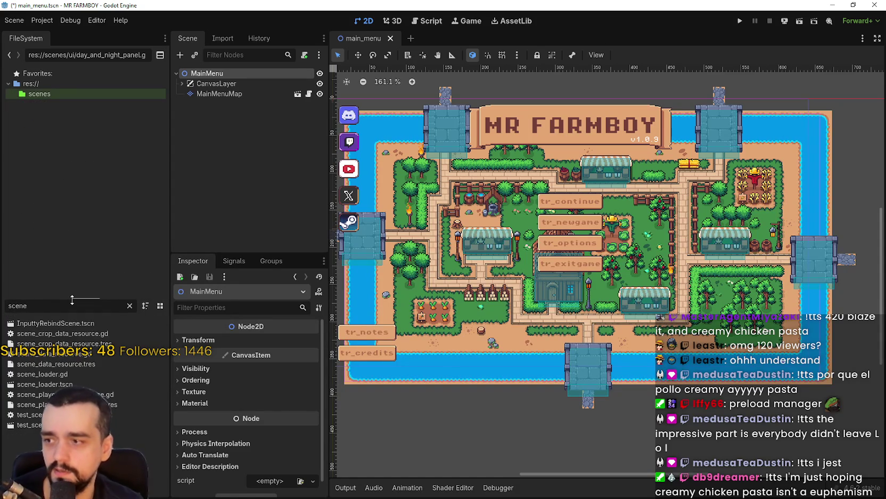
{"action": "double_click", "coordinate": [45, 383]}
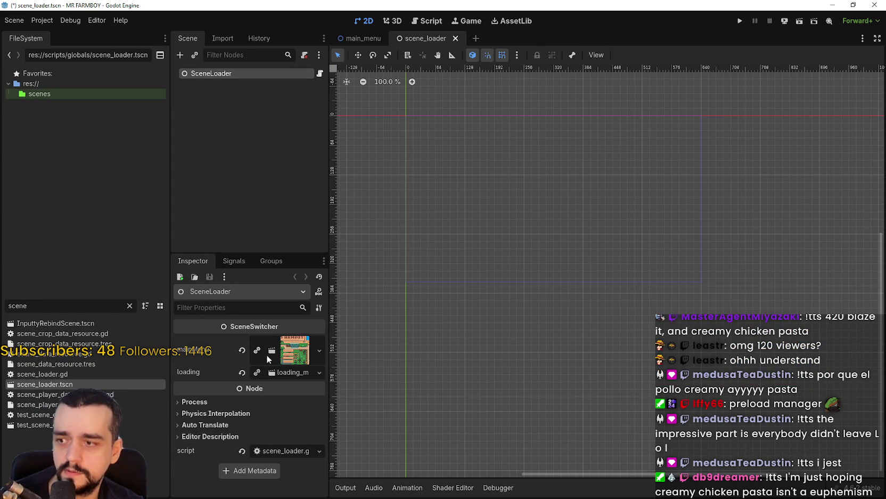
{"action": "left_click", "coordinate": [279, 350]}
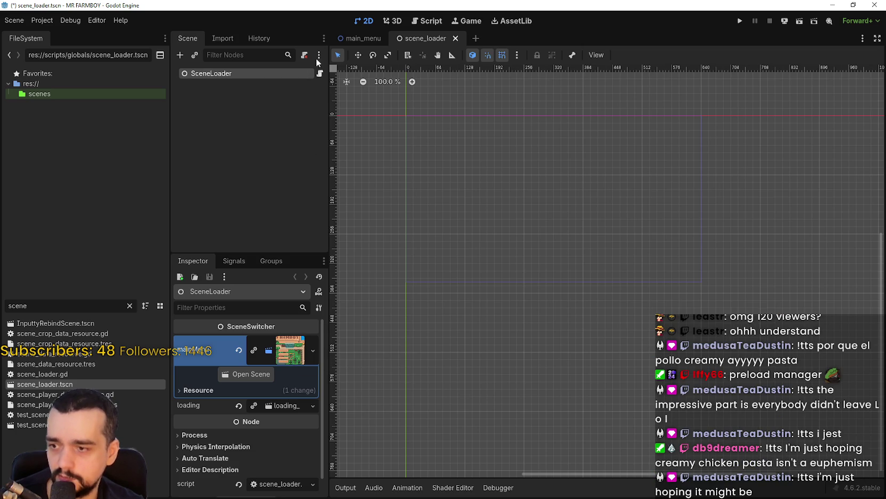
{"action": "left_click", "coordinate": [319, 74]}
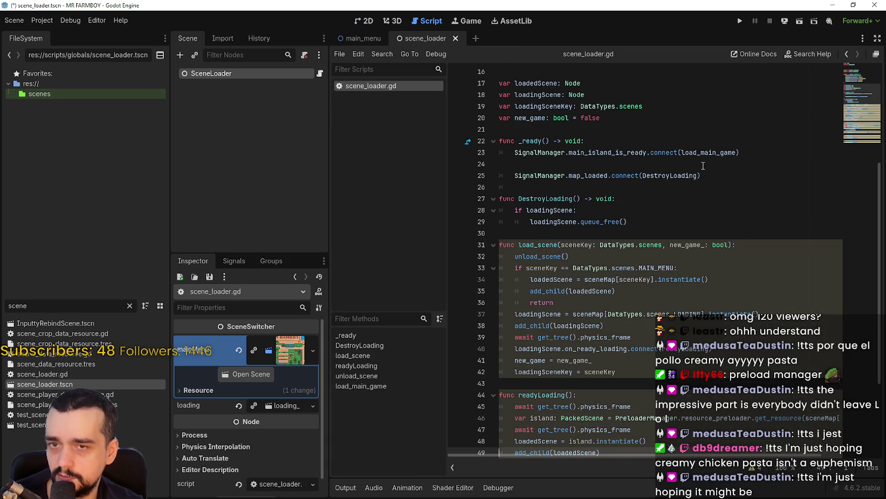
Trace mainMenu, LOADING and sceneMap in scene_loader.gd by selecting them.
{"action": "scroll", "coordinate": [698, 164], "scroll_direction": "up", "scroll_amount": 5}
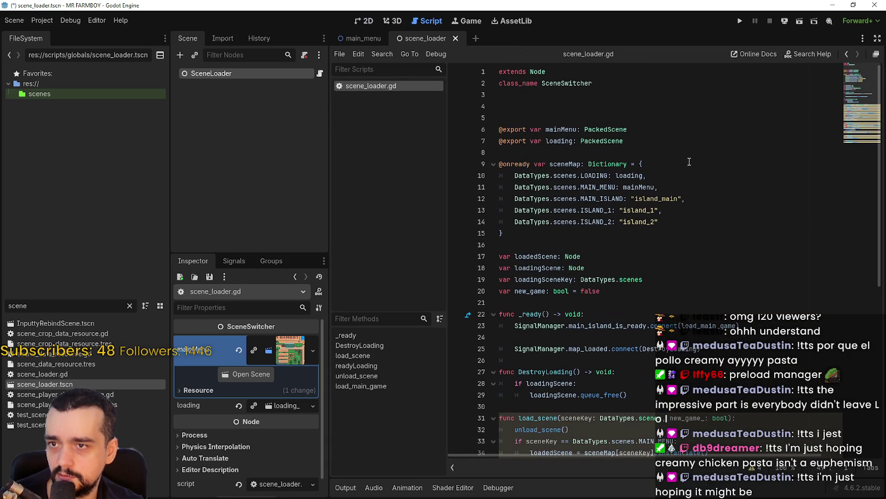
{"action": "double_click", "coordinate": [564, 130]}
{"action": "scroll", "coordinate": [701, 259], "scroll_direction": "down", "scroll_amount": 4}
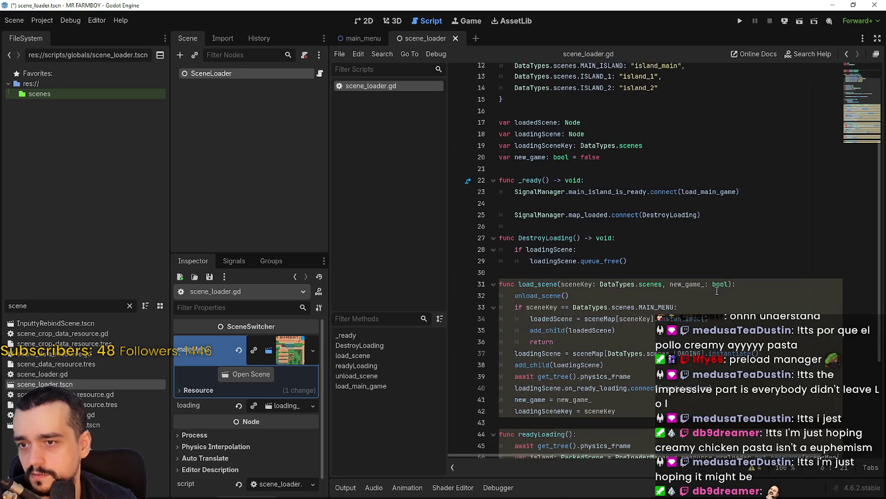
{"action": "scroll", "coordinate": [699, 225], "scroll_direction": "down", "scroll_amount": 4}
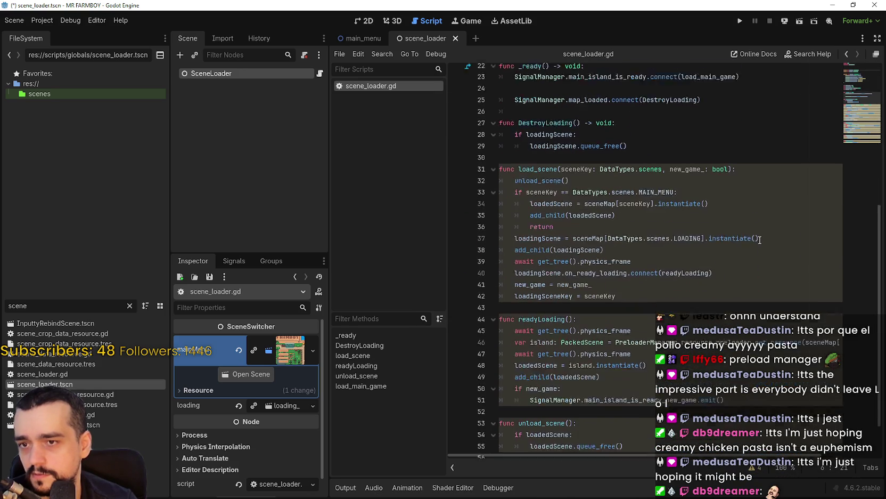
{"action": "scroll", "coordinate": [757, 244], "scroll_direction": "down", "scroll_amount": 1}
{"action": "double_click", "coordinate": [687, 190]}
{"action": "mouse_move", "coordinate": [687, 190]}
{"action": "left_mouse_down"}
{"action": "mouse_move", "coordinate": [538, 184]}
{"action": "mouse_move", "coordinate": [584, 190]}
{"action": "left_mouse_up"}
{"action": "double_click", "coordinate": [589, 190]}
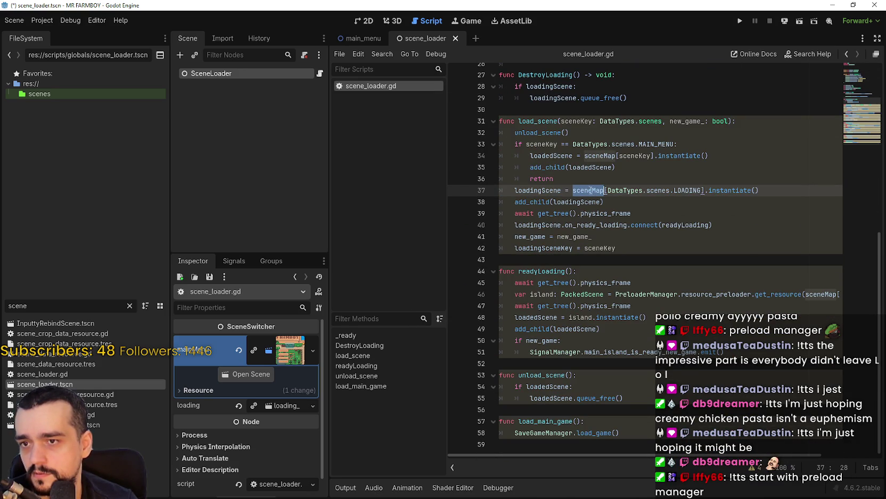
Trace loadedScene on lines 34, 48 and 49 and the resource_preloader call on line 46.
{"action": "double_click", "coordinate": [562, 157]}
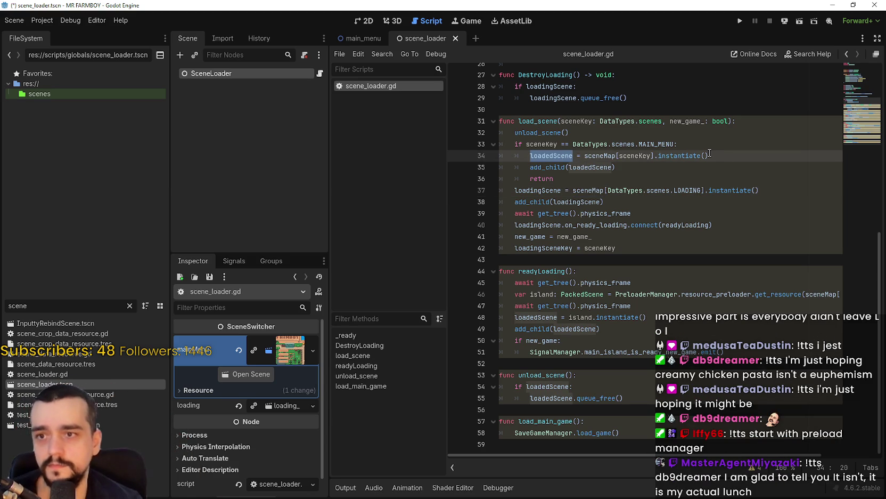
{"action": "double_click", "coordinate": [584, 326]}
{"action": "double_click", "coordinate": [542, 316]}
{"action": "left_click_drag", "start_coordinate": [682, 294], "coordinate": [849, 292]}
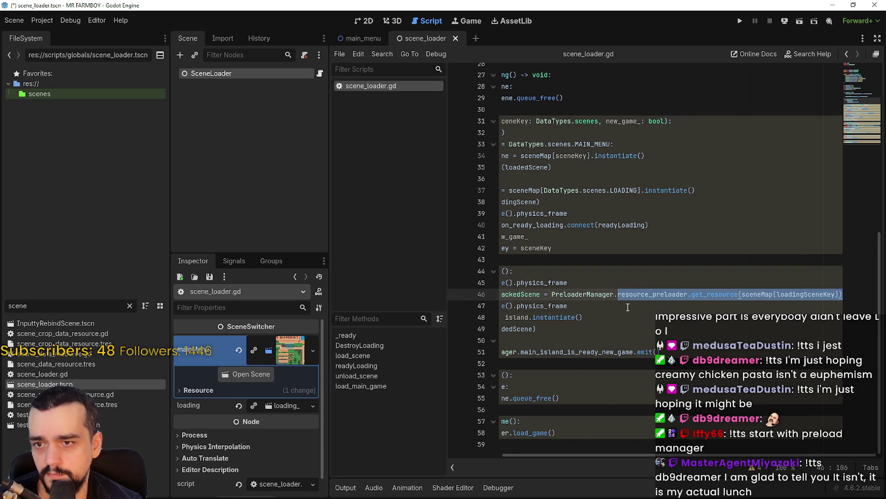
{"action": "double_click", "coordinate": [651, 294]}
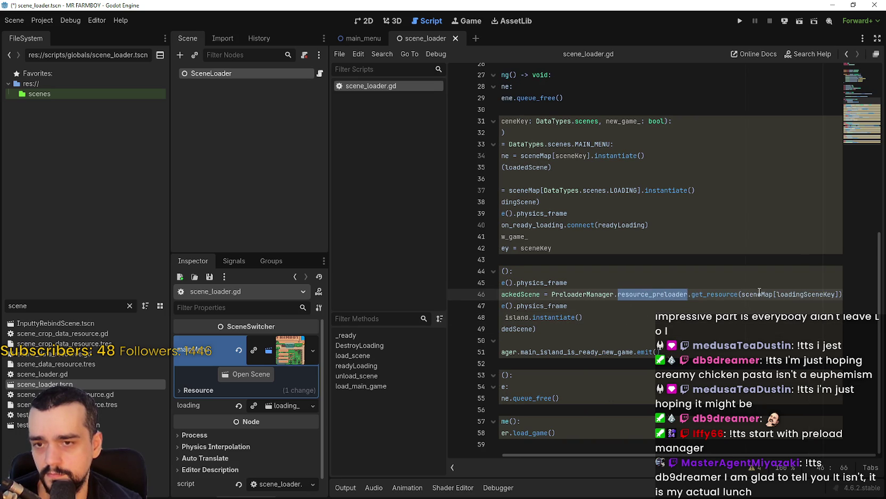
{"action": "scroll", "coordinate": [676, 264], "scroll_direction": "up", "scroll_amount": 8}
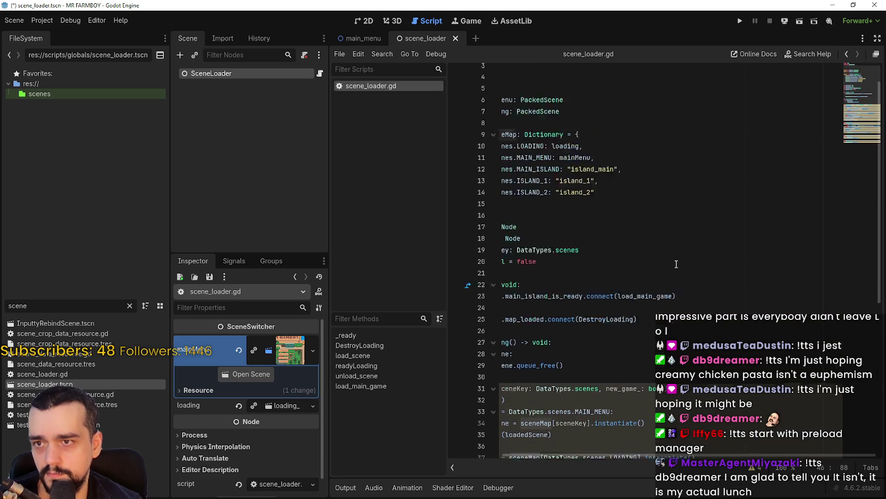
{"action": "scroll", "coordinate": [591, 361], "scroll_direction": "left", "scroll_amount": 3}
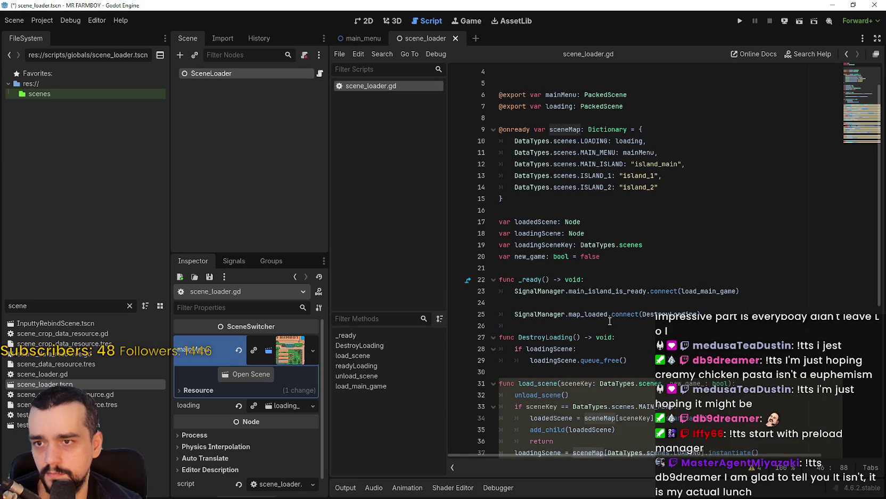
{"action": "scroll", "coordinate": [670, 217], "scroll_direction": "down", "scroll_amount": 8}
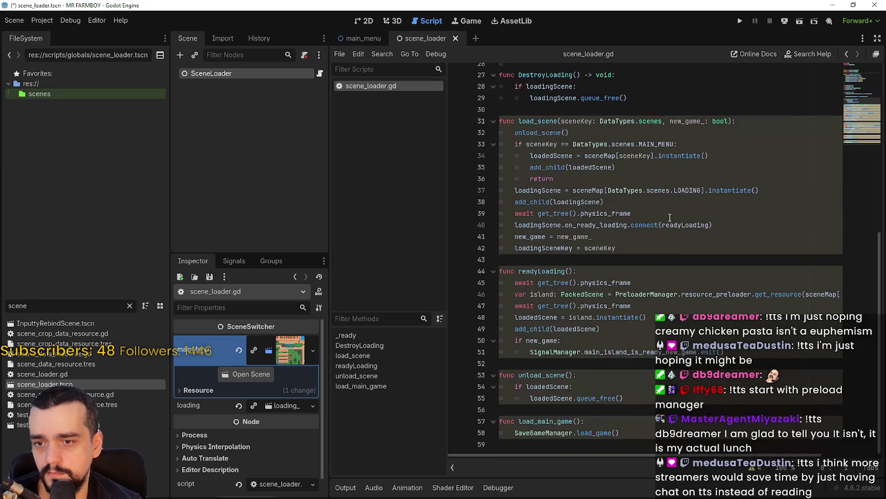
{"action": "left_click", "coordinate": [725, 304]}
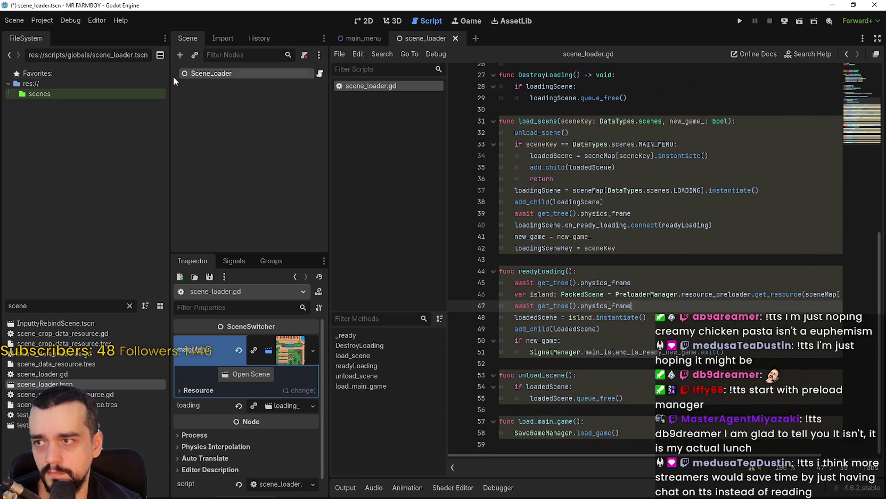
Uncheck the PreloaderManager autoload's Enable box in Project Settings and close it.
{"action": "left_click", "coordinate": [51, 20]}
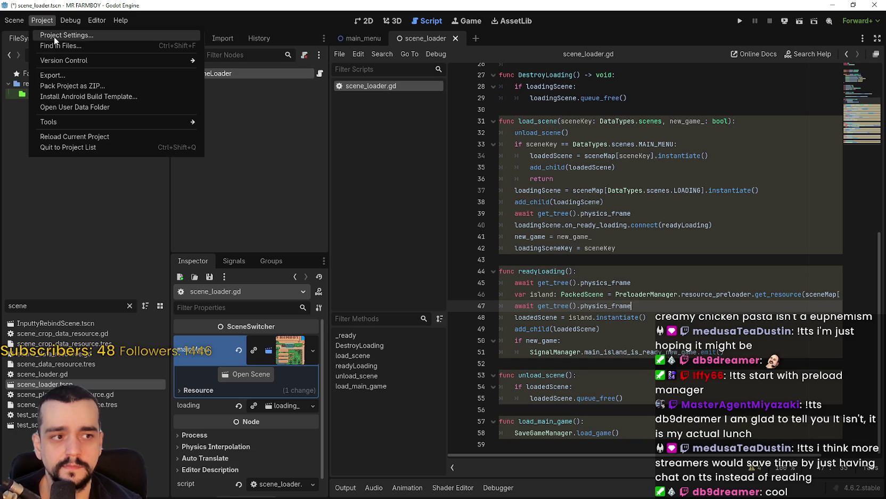
{"action": "left_click", "coordinate": [54, 36]}
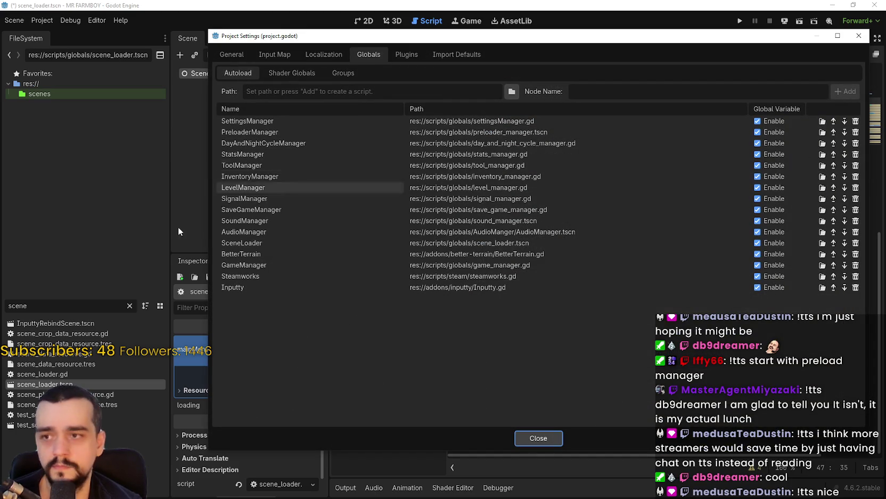
{"action": "left_click", "coordinate": [758, 132]}
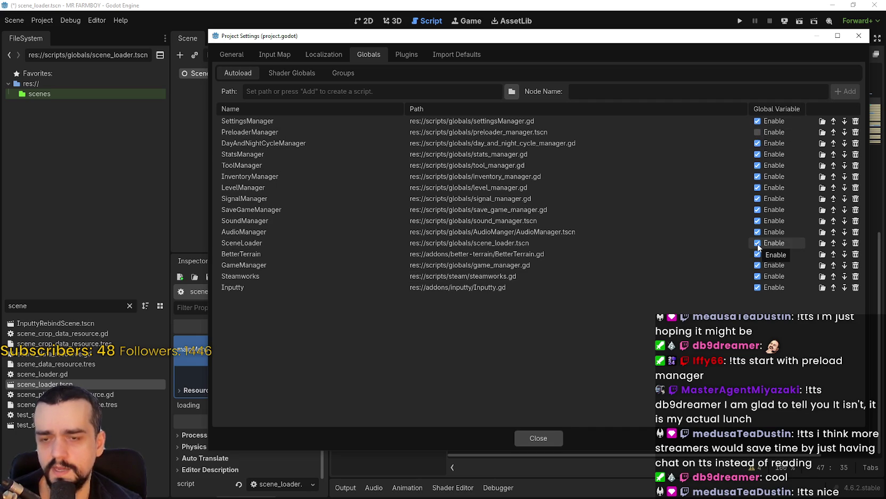
{"action": "left_click", "coordinate": [538, 437]}
{"action": "scroll", "coordinate": [649, 245], "scroll_direction": "up", "scroll_amount": 9}
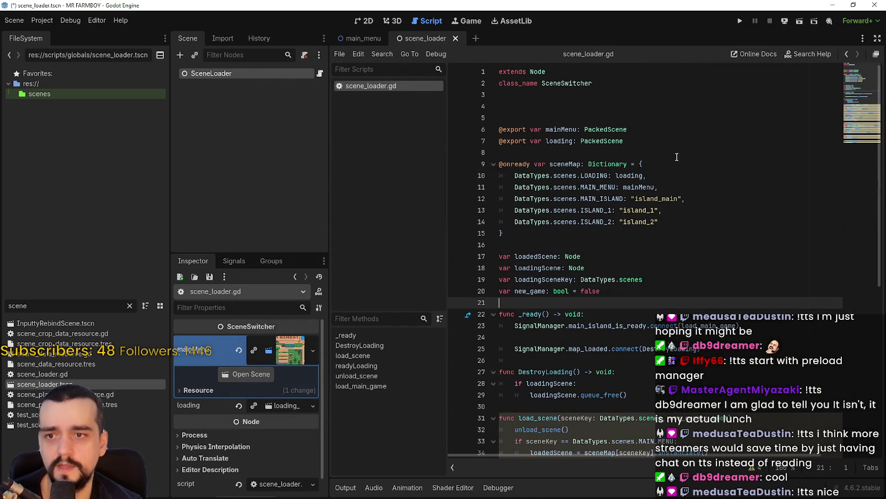
Run MR FARMBOY, skip breakpoints and continue past the error, then choose Exit Game.
{"action": "left_click", "coordinate": [741, 20]}
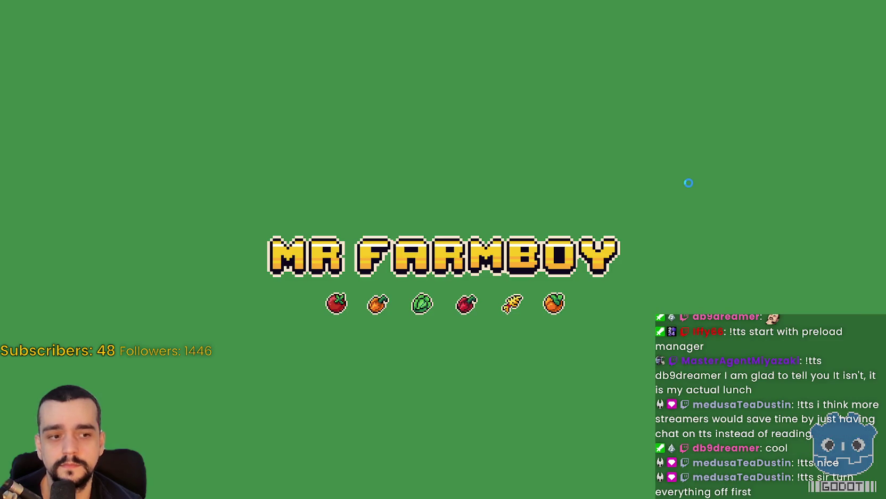
{"action": "scroll", "coordinate": [690, 183], "scroll_direction": "up", "scroll_amount": 1}
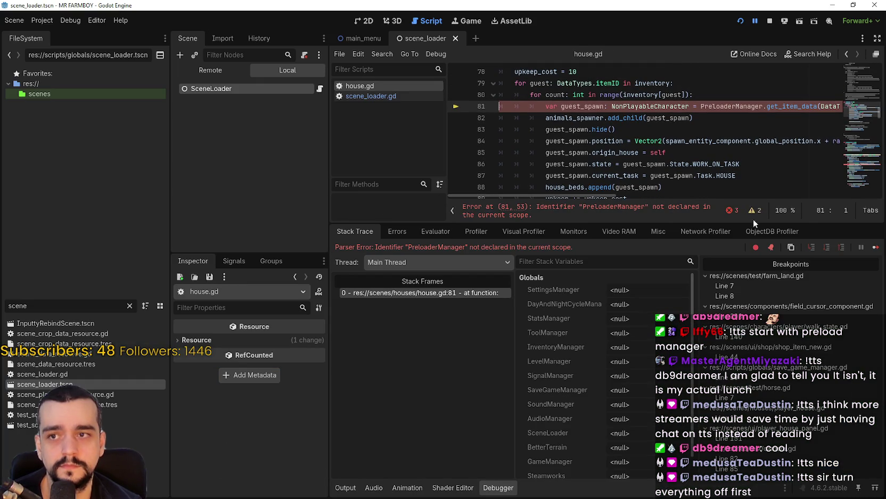
{"action": "left_click", "coordinate": [771, 246]}
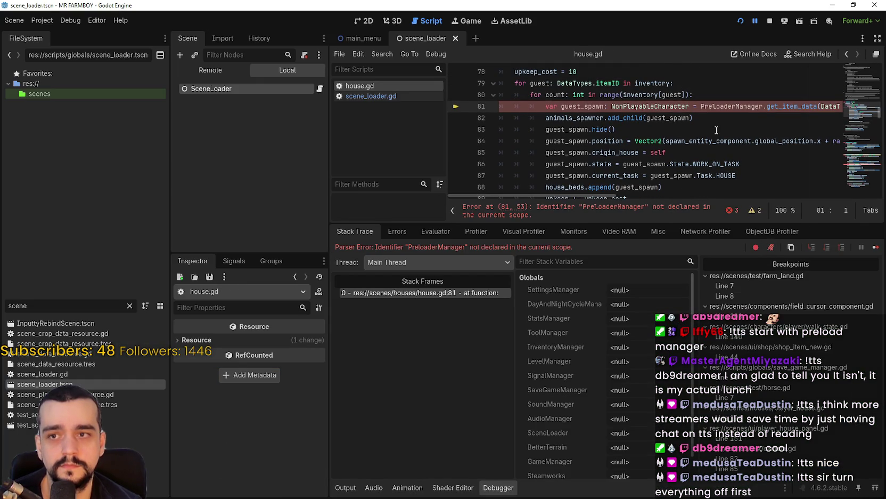
{"action": "left_click", "coordinate": [875, 246]}
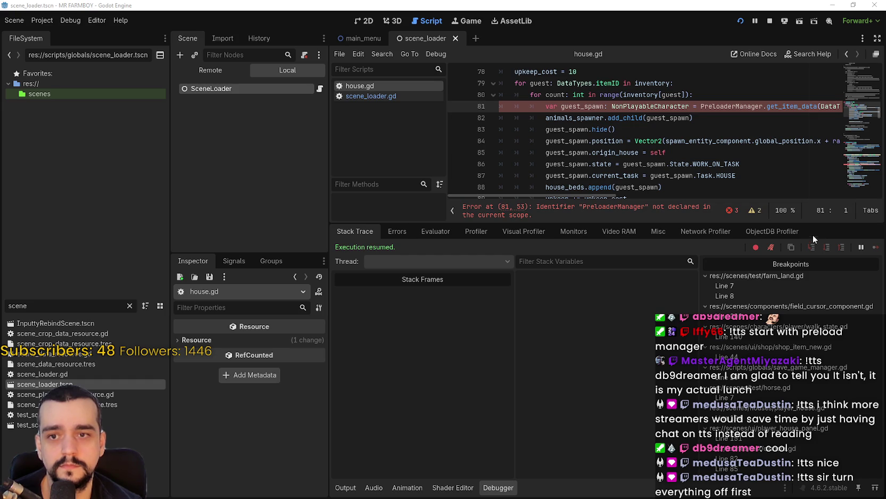
{"action": "left_click", "coordinate": [831, 5]}
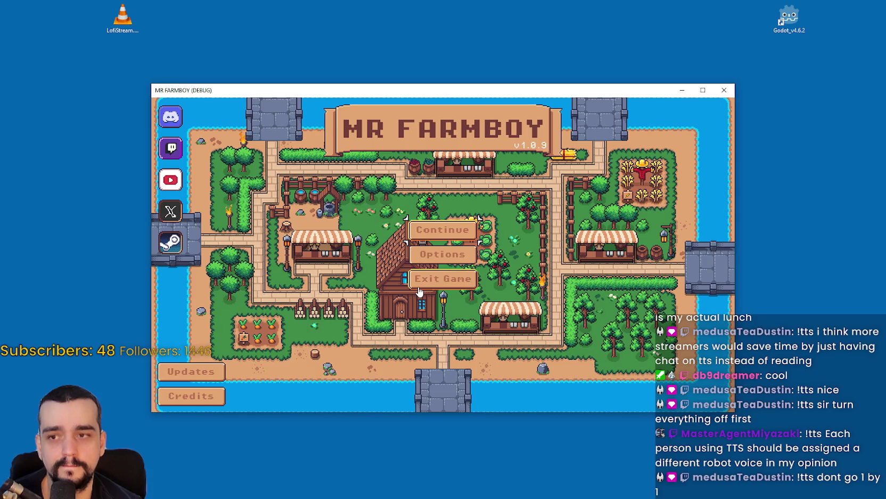
{"action": "left_click", "coordinate": [419, 288]}
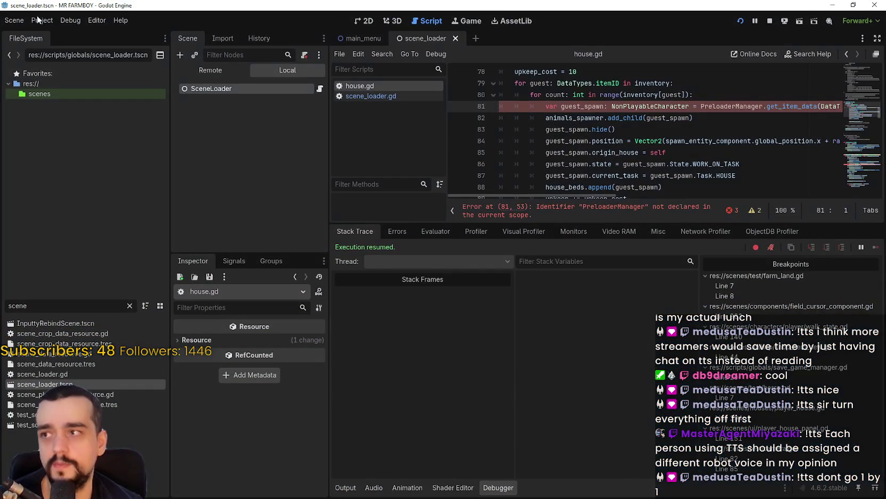
{"action": "left_click", "coordinate": [38, 20]}
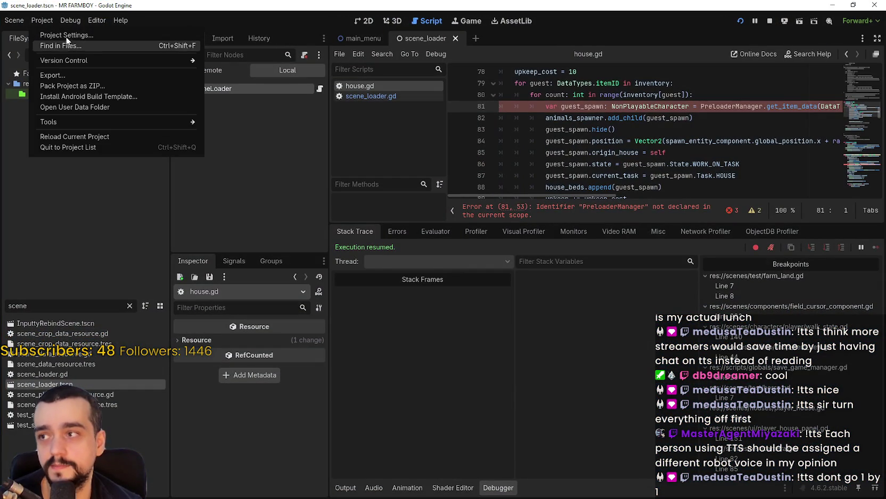
Disable globals for SettingsManager, DayAndNightCycleManager, StatsManager, InventoryManager, LevelManager, SignalManager and SaveGameManager.
{"action": "left_click", "coordinate": [64, 34]}
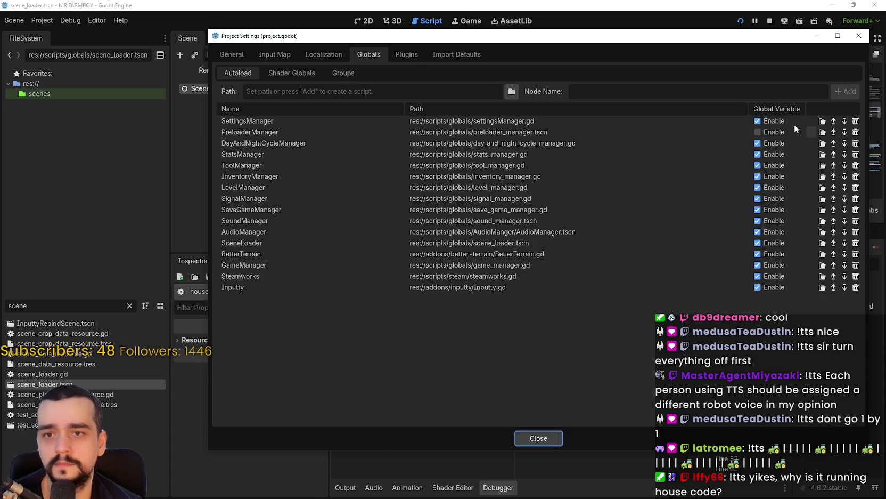
{"action": "left_click", "coordinate": [762, 123]}
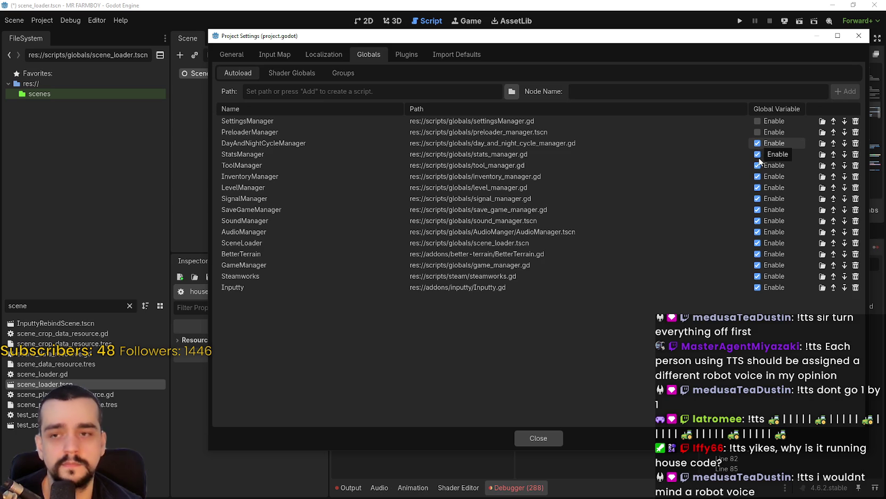
{"action": "left_click", "coordinate": [758, 142]}
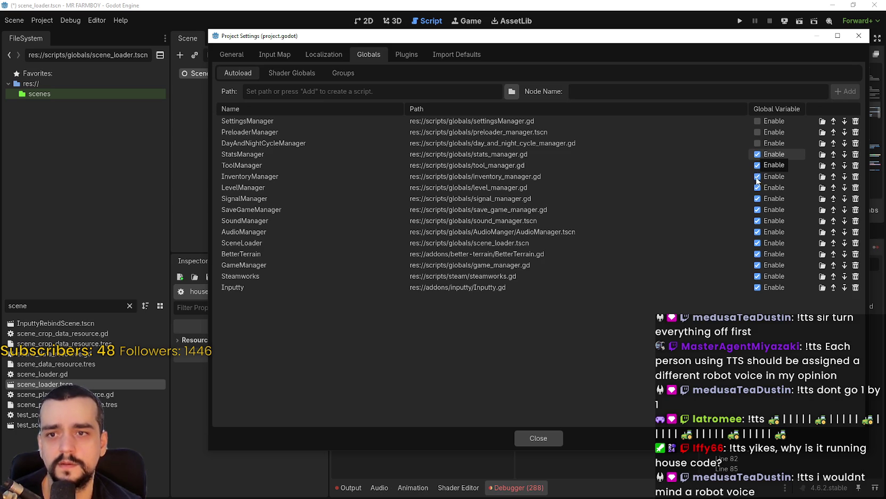
{"action": "left_click", "coordinate": [757, 154]}
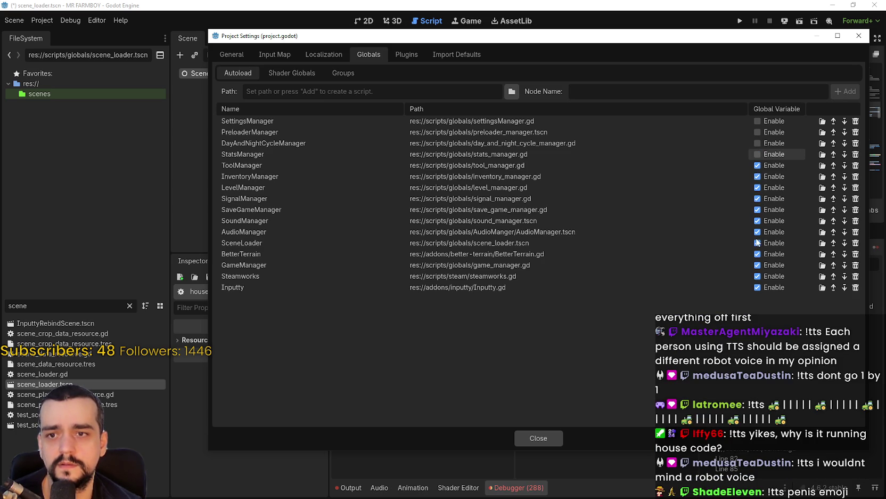
{"action": "left_click", "coordinate": [757, 177]}
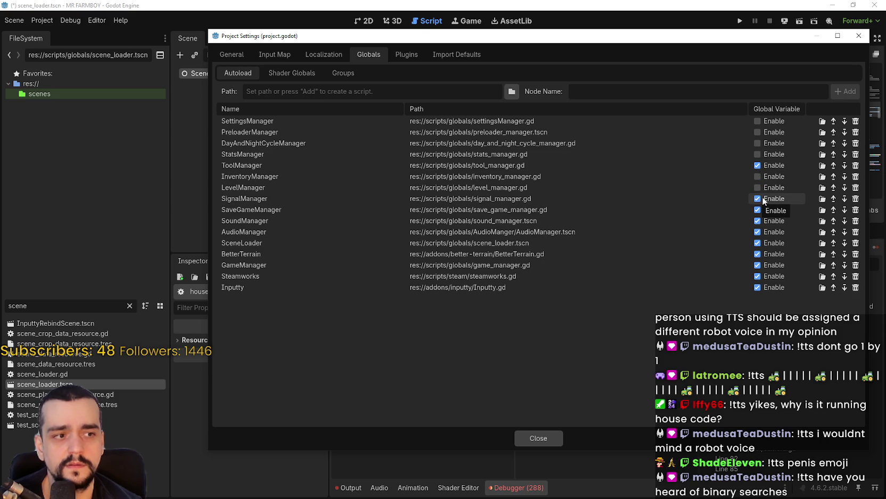
{"action": "left_click", "coordinate": [757, 187]}
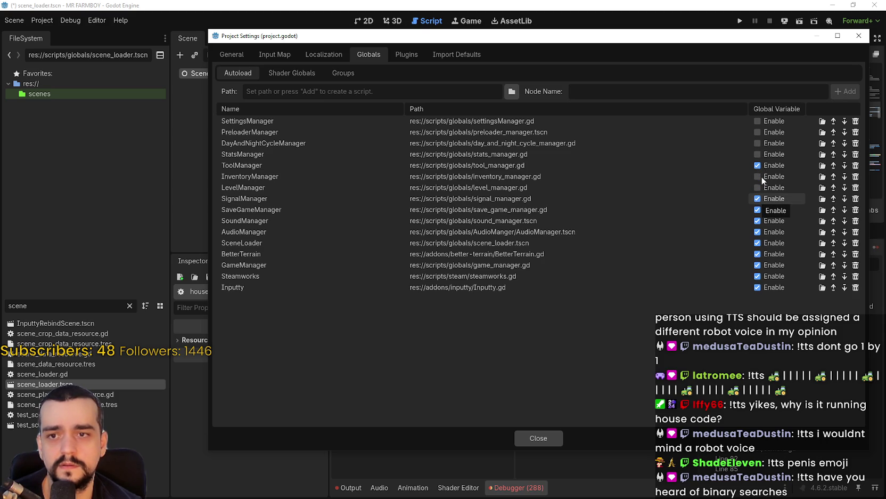
{"action": "left_click", "coordinate": [758, 210]}
{"action": "left_click", "coordinate": [758, 199]}
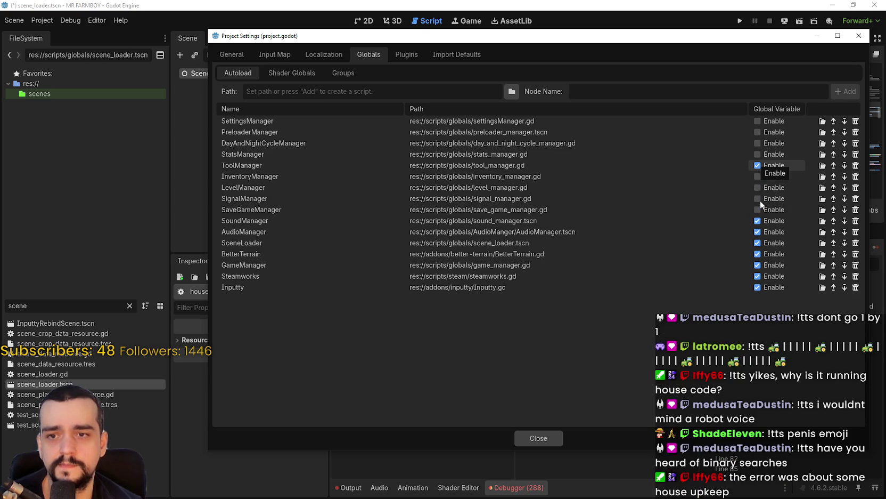
Disable globals for ToolManager, SoundManager, AudioManager, SceneLoader, BetterTerrain, GameManager and Steamworks, then close and run.
{"action": "left_click", "coordinate": [758, 165]}
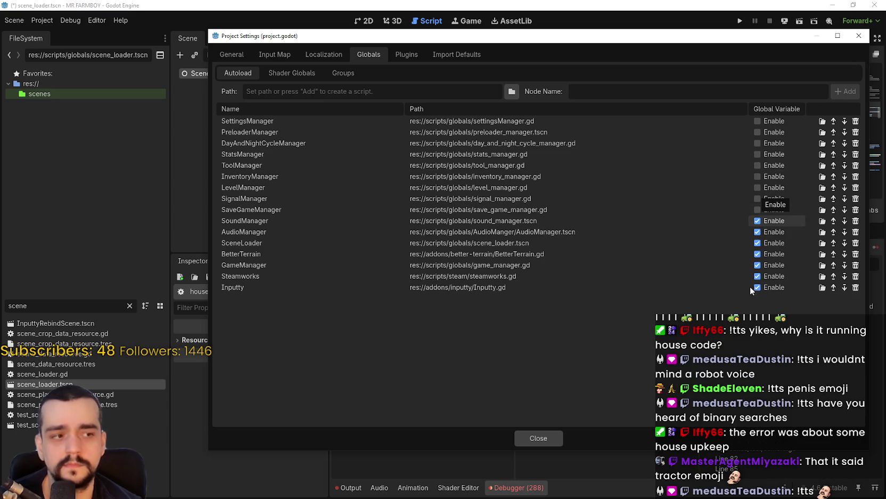
{"action": "left_click", "coordinate": [757, 220]}
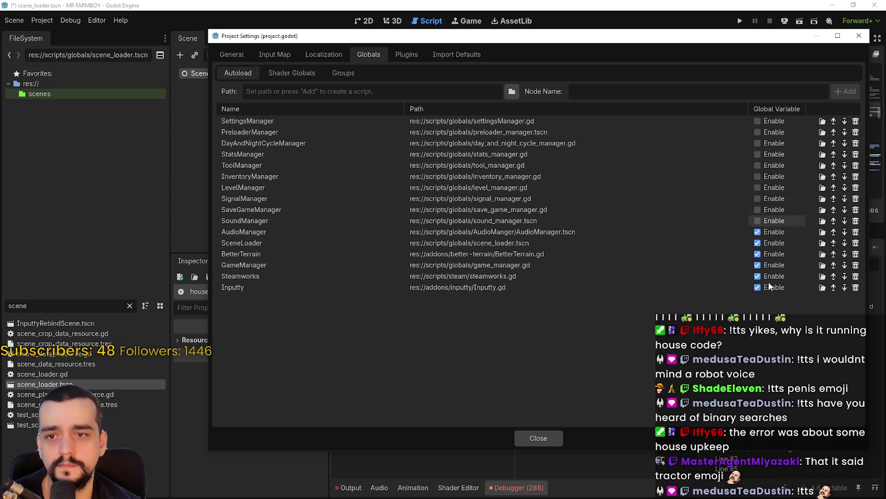
{"action": "left_click", "coordinate": [758, 232]}
{"action": "left_click", "coordinate": [757, 243]}
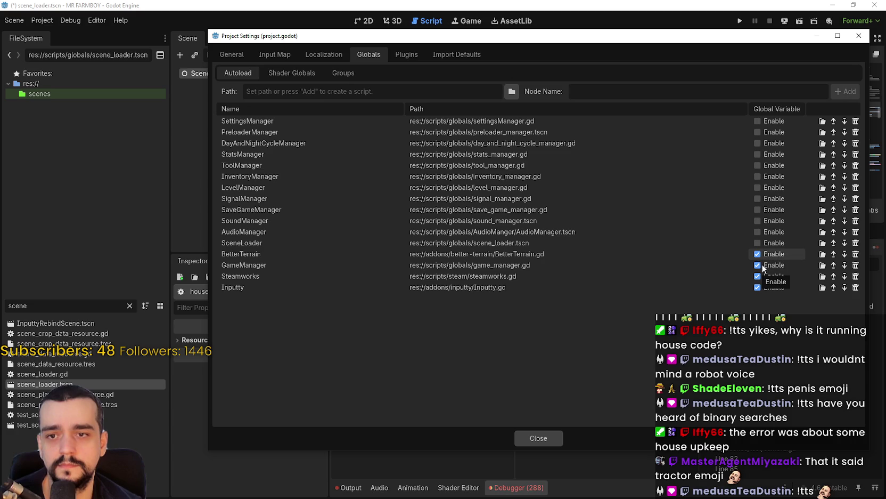
{"action": "left_click", "coordinate": [763, 255]}
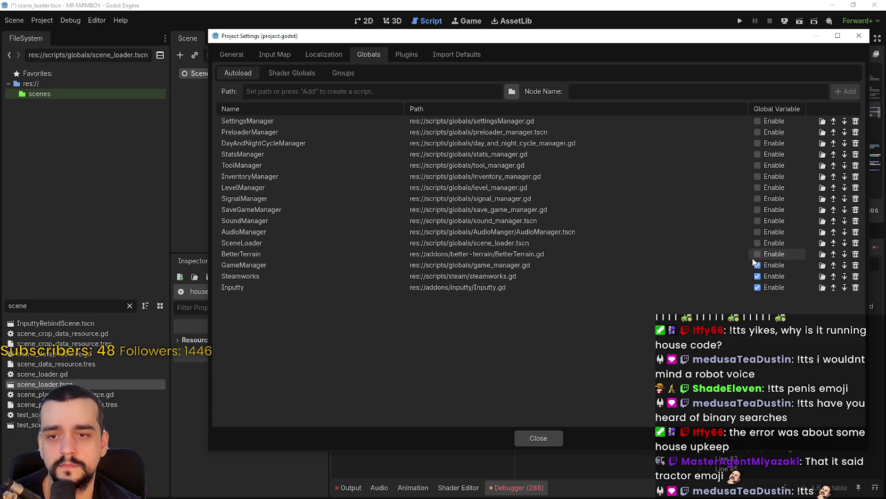
{"action": "left_click", "coordinate": [757, 265]}
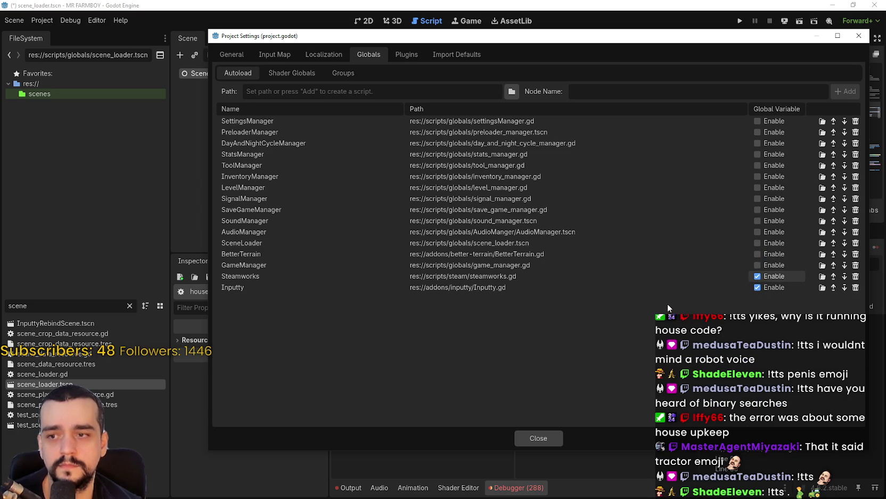
{"action": "left_click", "coordinate": [757, 276]}
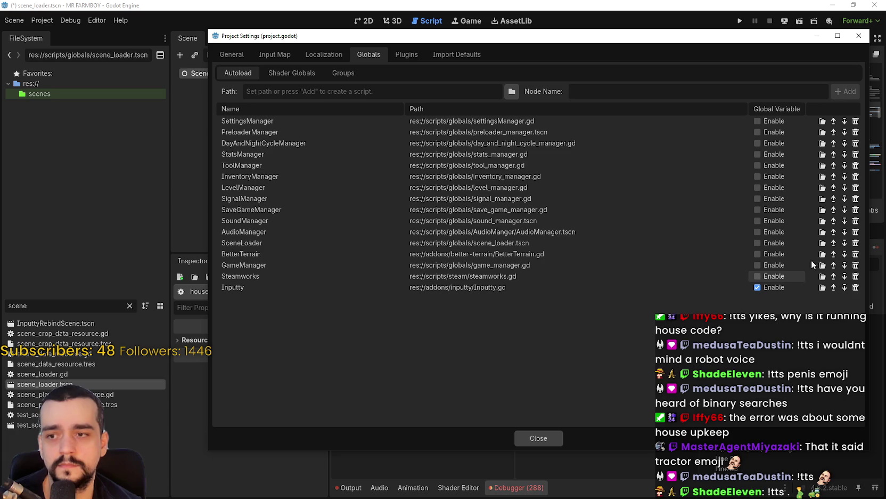
{"action": "left_click", "coordinate": [549, 439]}
{"action": "left_click", "coordinate": [737, 22]}
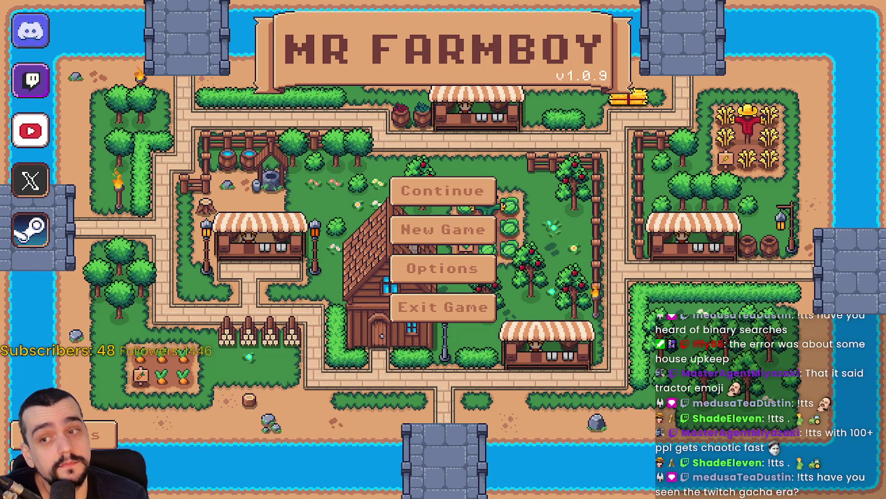
Switch back to Godot, stop the running game, and restore the editor to a smaller window.
{"action": "key", "text": "alt+Tab"}
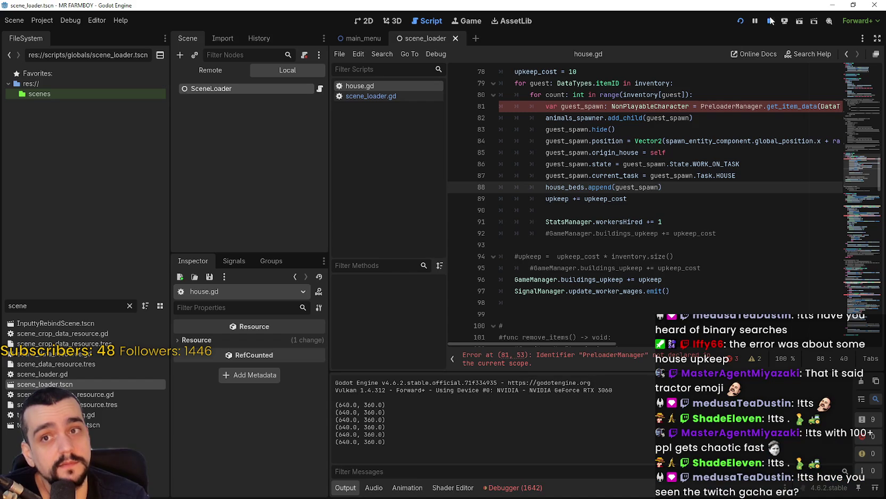
{"action": "left_click", "coordinate": [770, 21]}
{"action": "left_click", "coordinate": [853, 5]}
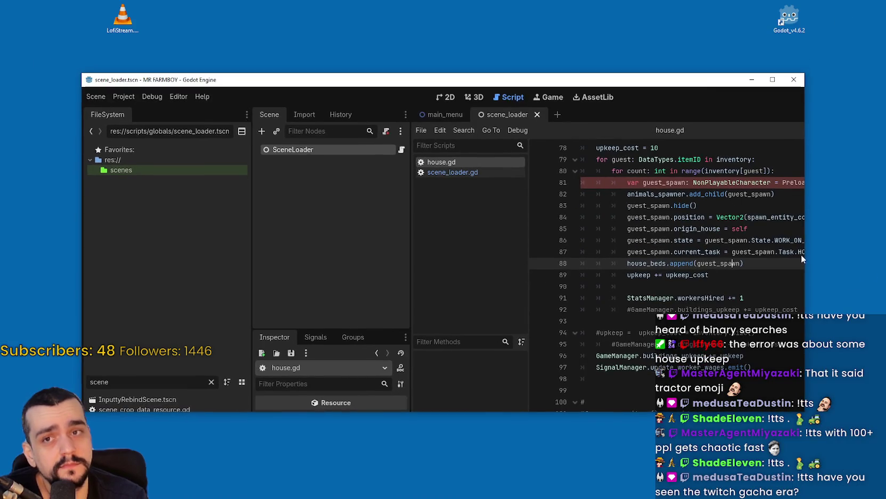
Place the Godot window beside Clock and reset the stopwatch to zero.
{"action": "left_click_drag", "start_coordinate": [717, 81], "coordinate": [582, 32]}
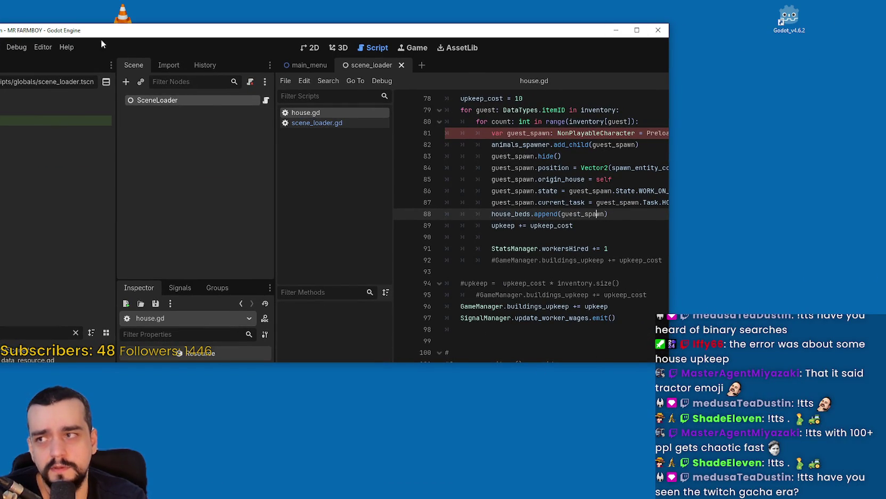
{"action": "left_click_drag", "start_coordinate": [110, 30], "coordinate": [218, 24]}
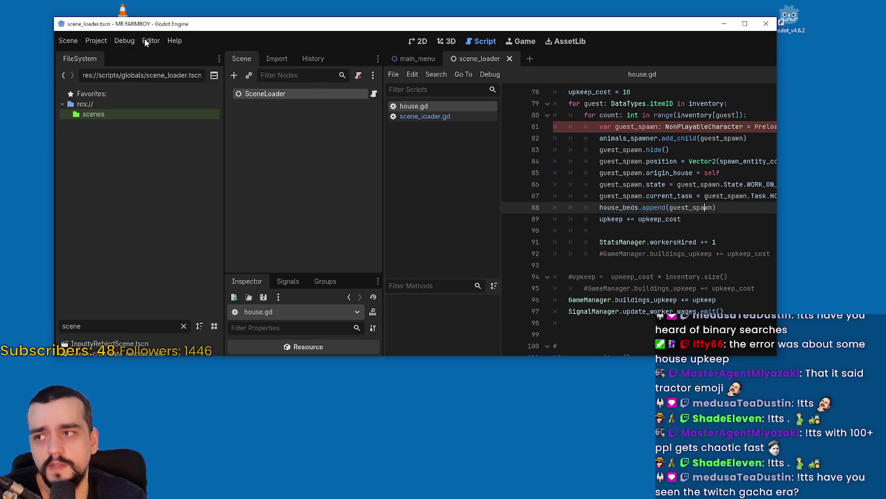
{"action": "left_click", "coordinate": [146, 41]}
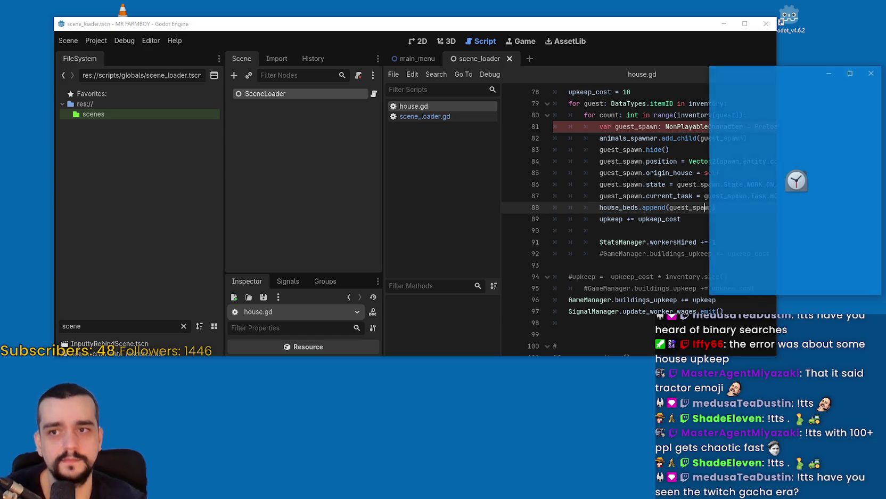
{"action": "left_click", "coordinate": [823, 183]}
{"action": "mouse_move", "coordinate": [595, 31]}
{"action": "left_mouse_down"}
{"action": "mouse_move", "coordinate": [462, 26]}
{"action": "mouse_move", "coordinate": [511, 25]}
{"action": "left_mouse_up"}
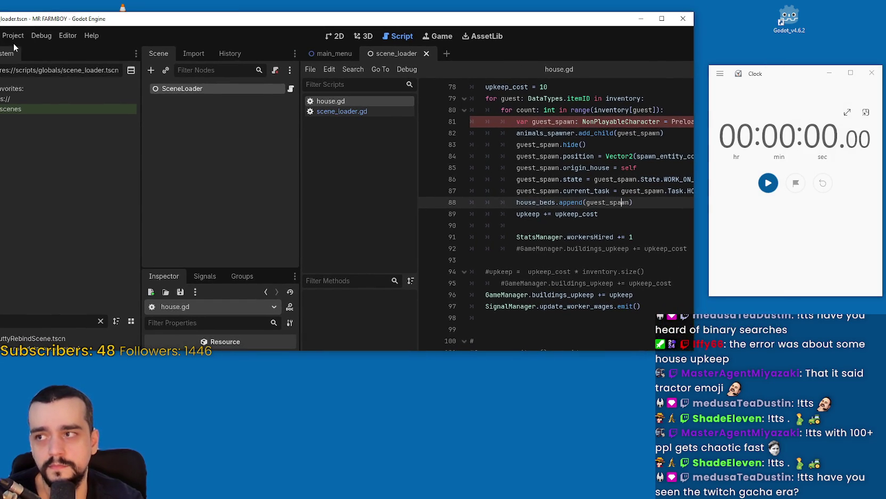
Launch the MR FARMBOY project from the Godot editor.
{"action": "left_click", "coordinate": [16, 36]}
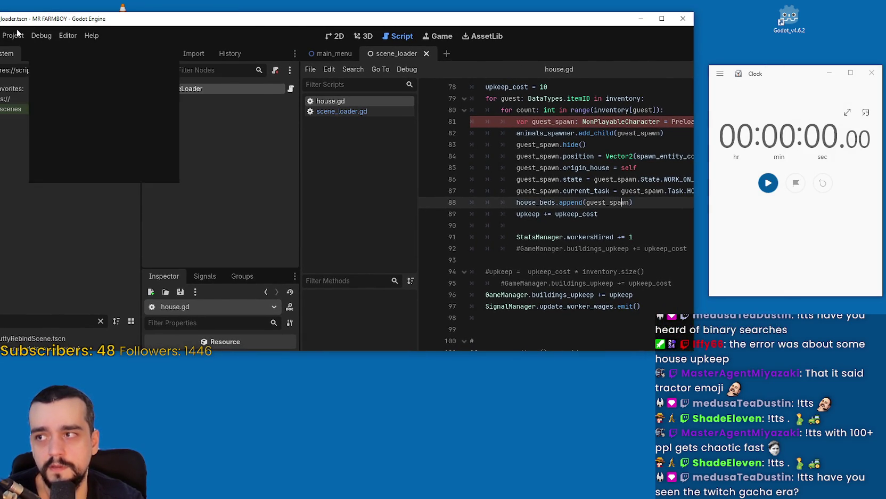
{"action": "left_click", "coordinate": [554, 110]}
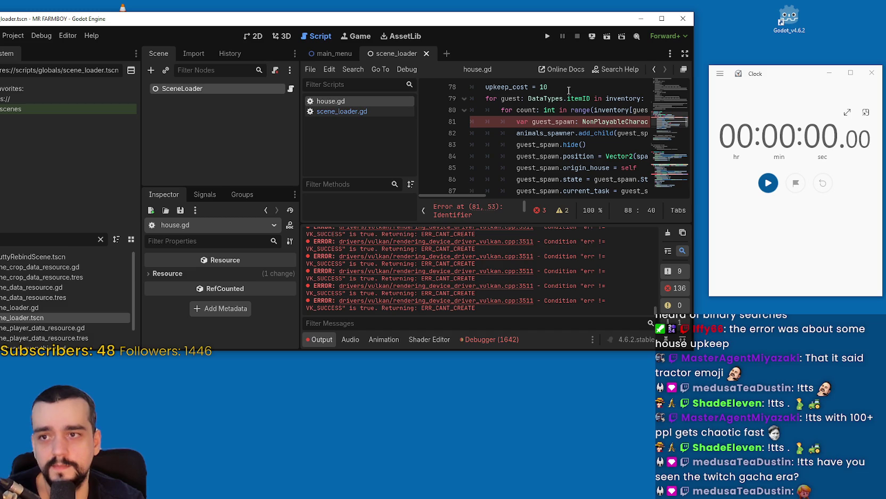
{"action": "left_click", "coordinate": [569, 91]}
{"action": "left_click", "coordinate": [547, 37]}
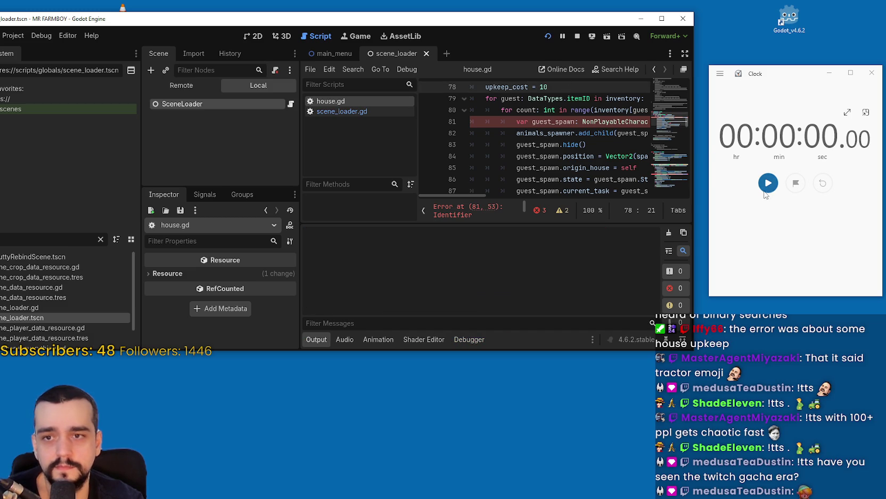
Time the game's load to the main menu with the stopwatch, then stop the game.
{"action": "left_click", "coordinate": [768, 185]}
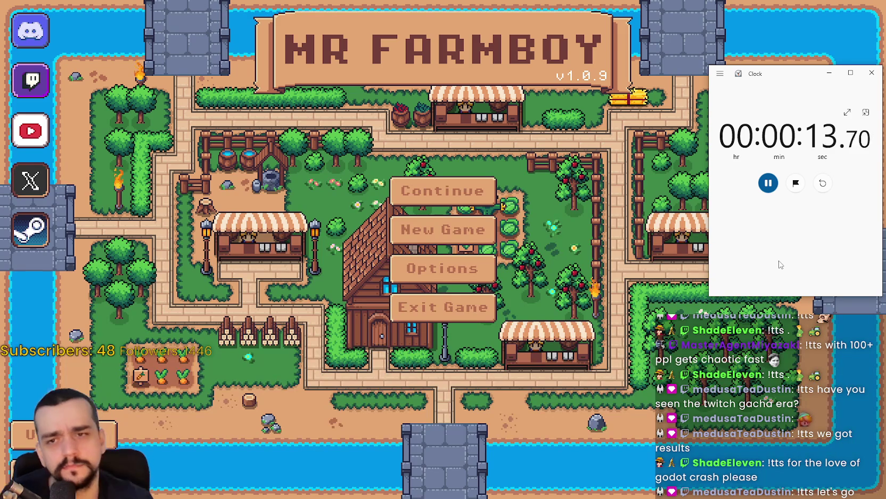
{"action": "left_click", "coordinate": [765, 186]}
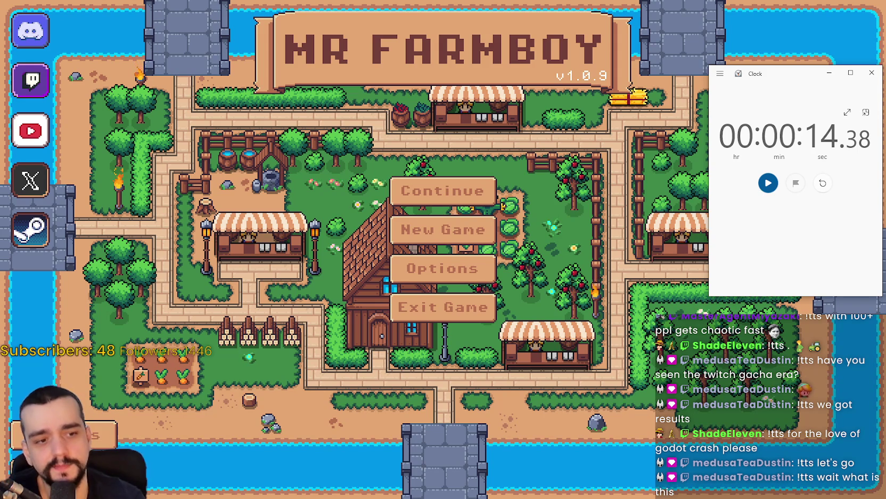
{"action": "key", "text": "F8"}
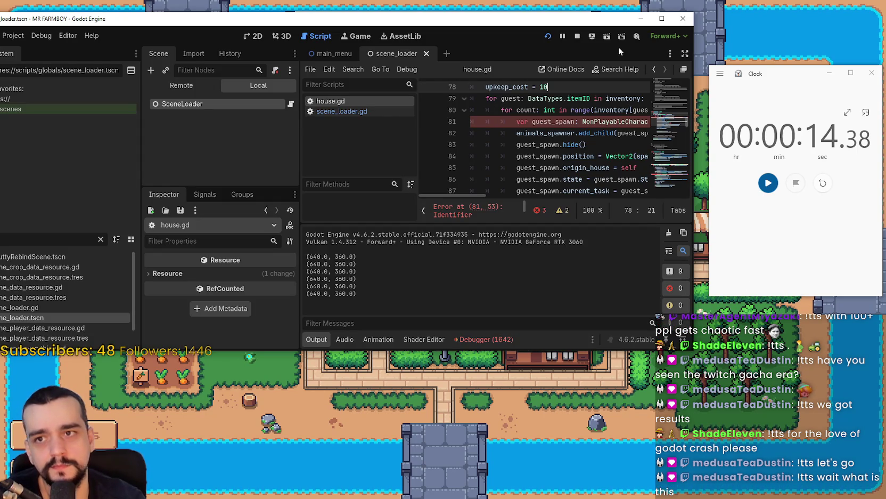
{"action": "left_click", "coordinate": [578, 36]}
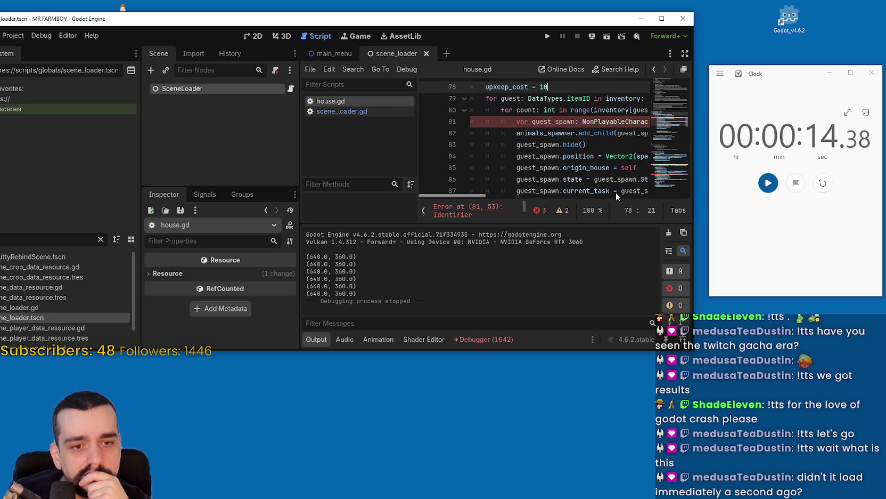
Relaunch and stop the game, browse the editor menus, and place the caret on the line 81 error.
{"action": "left_click", "coordinate": [548, 37]}
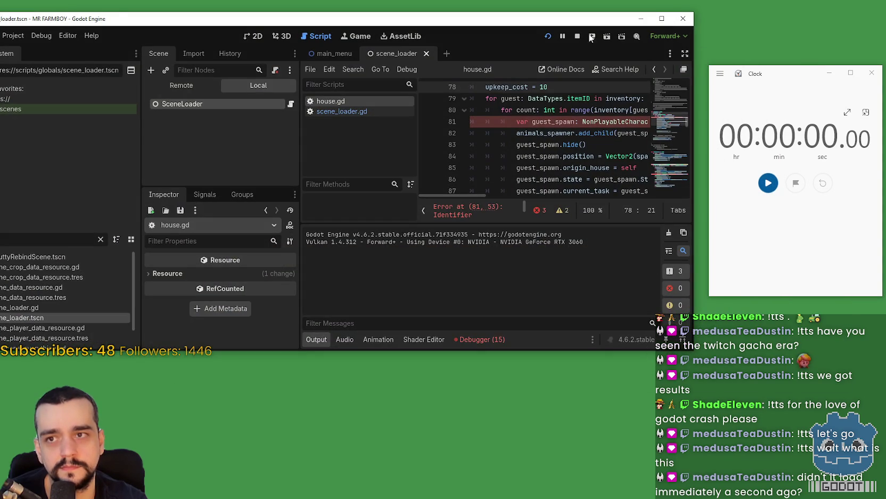
{"action": "left_click", "coordinate": [577, 38]}
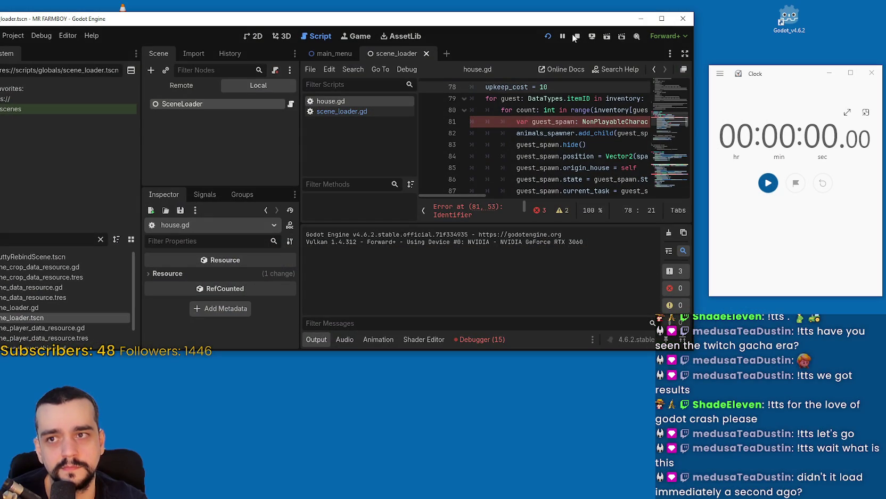
{"action": "left_click", "coordinate": [33, 36]}
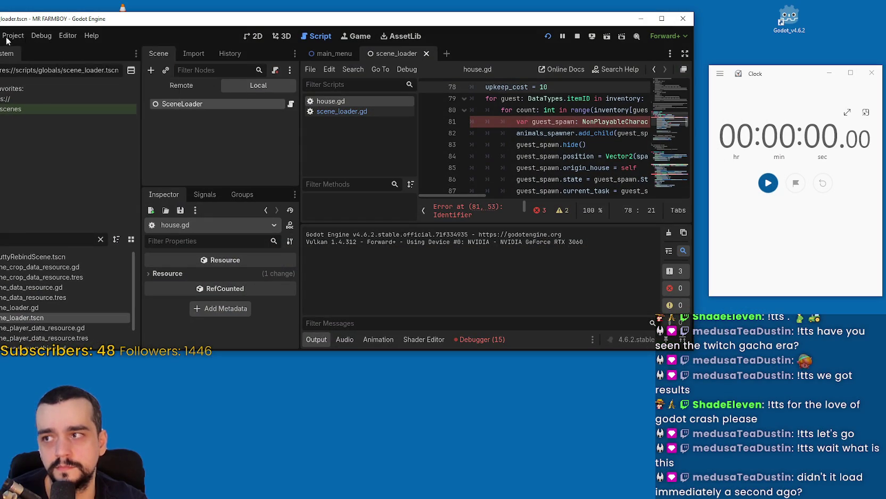
{"action": "left_click", "coordinate": [95, 36]}
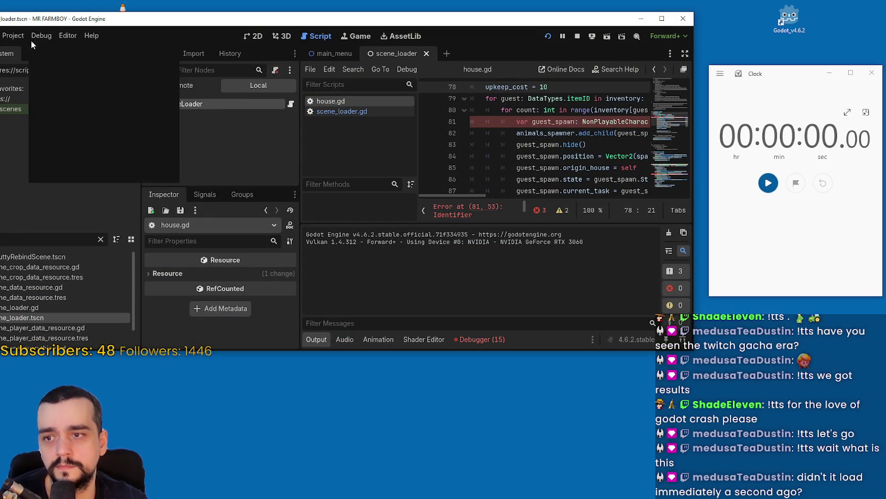
{"action": "left_click", "coordinate": [13, 35]}
{"action": "double_click", "coordinate": [94, 35]}
{"action": "left_click", "coordinate": [93, 35]}
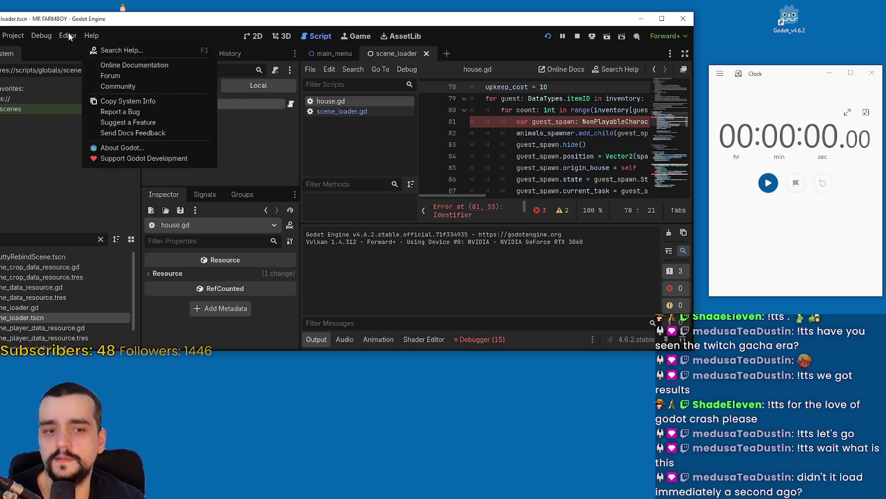
{"action": "mouse_move", "coordinate": [92, 35]}
{"action": "left_click", "coordinate": [581, 122]}
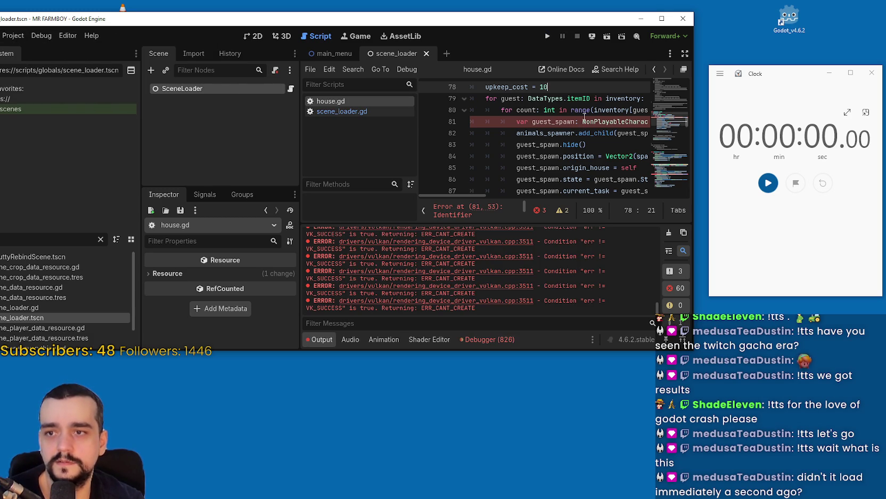
{"action": "left_click", "coordinate": [581, 122]}
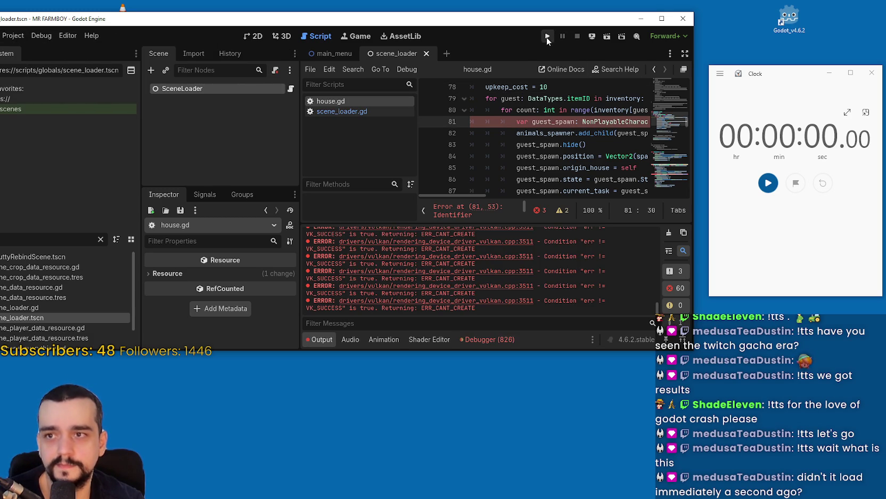
Launch the game again and expand the Godot processes in Task Manager to find it.
{"action": "left_click", "coordinate": [547, 37]}
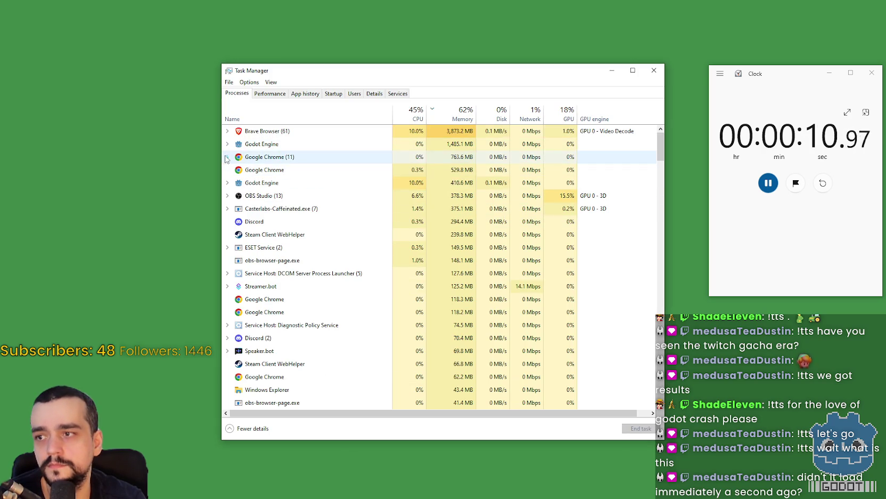
{"action": "left_click", "coordinate": [226, 144]}
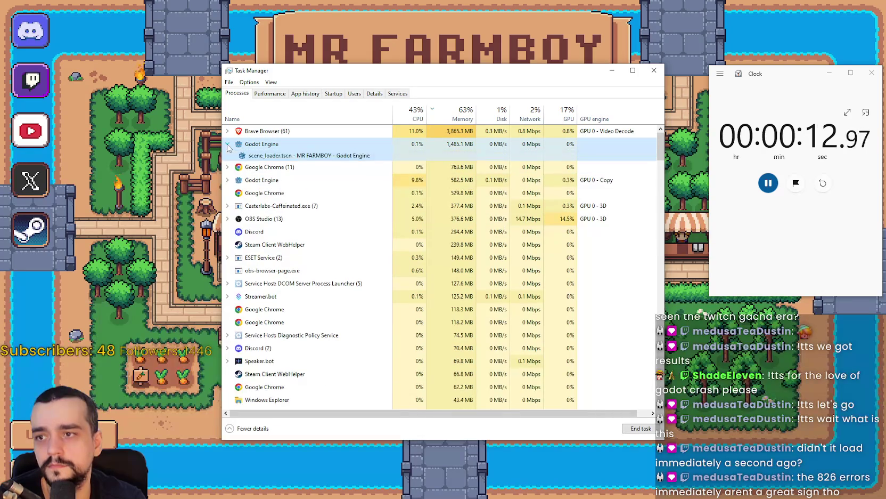
{"action": "scroll", "coordinate": [417, 226], "scroll_direction": "down", "scroll_amount": 1}
{"action": "scroll", "coordinate": [417, 222], "scroll_direction": "up", "scroll_amount": 1}
{"action": "double_click", "coordinate": [366, 166]}
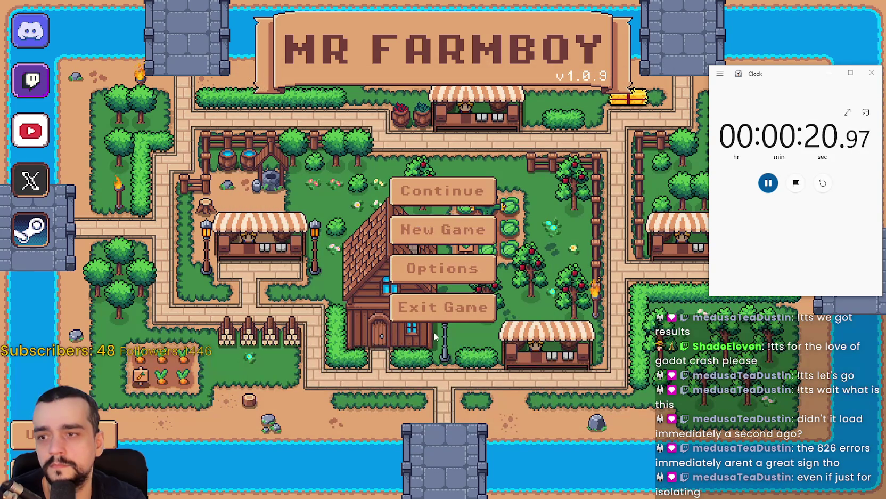
Reset and restart the stopwatch, quit the game from its menu, and close the stopwatch.
{"action": "left_click", "coordinate": [823, 183]}
{"action": "left_click", "coordinate": [768, 183]}
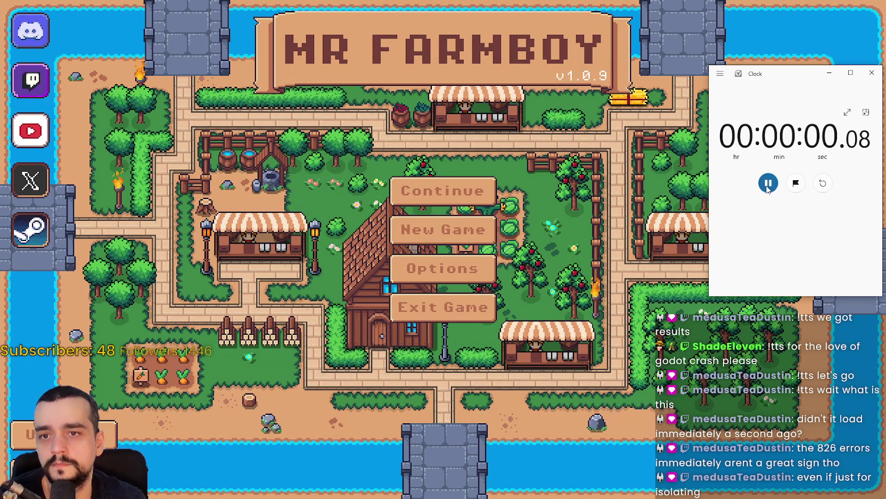
{"action": "left_click", "coordinate": [455, 312]}
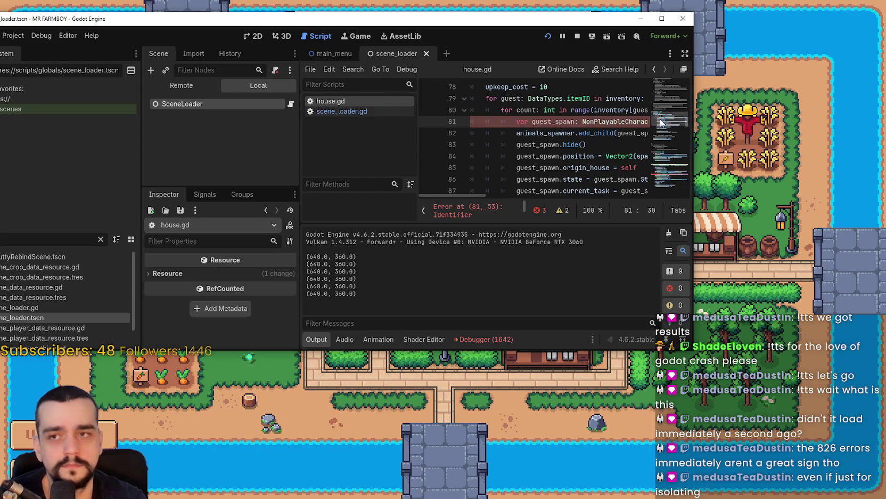
{"action": "left_click", "coordinate": [577, 34]}
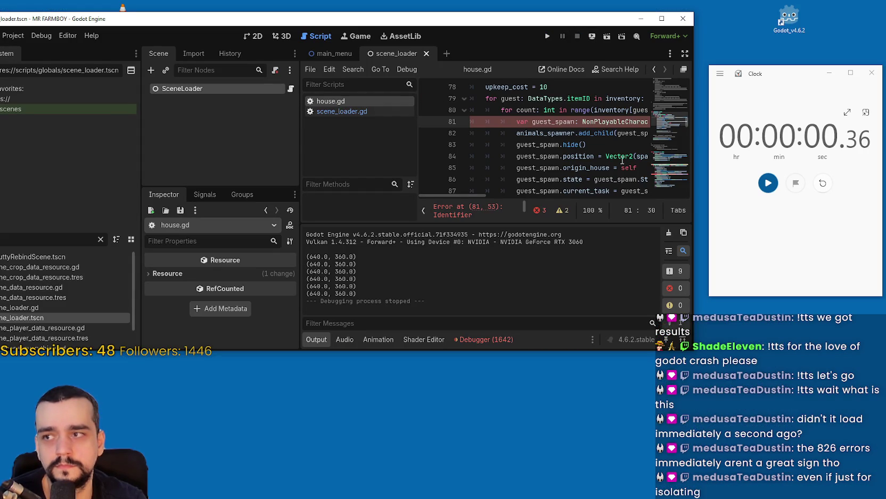
{"action": "mouse_move", "coordinate": [692, 350]}
{"action": "left_mouse_down"}
{"action": "mouse_move", "coordinate": [820, 465]}
{"action": "mouse_move", "coordinate": [813, 459]}
{"action": "left_mouse_up"}
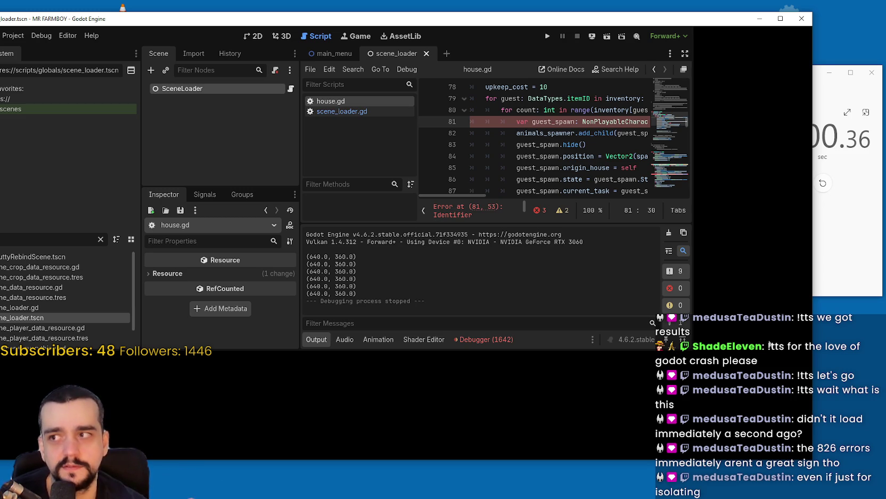
{"action": "left_click", "coordinate": [872, 73]}
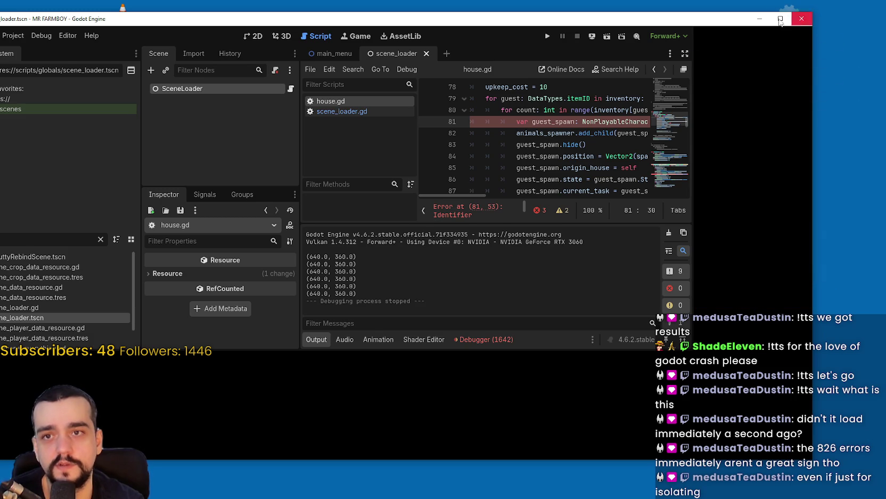
Maximize the editor, place the caret on line 91, and open Project Settings.
{"action": "left_click", "coordinate": [781, 20]}
{"action": "left_click", "coordinate": [98, 20]}
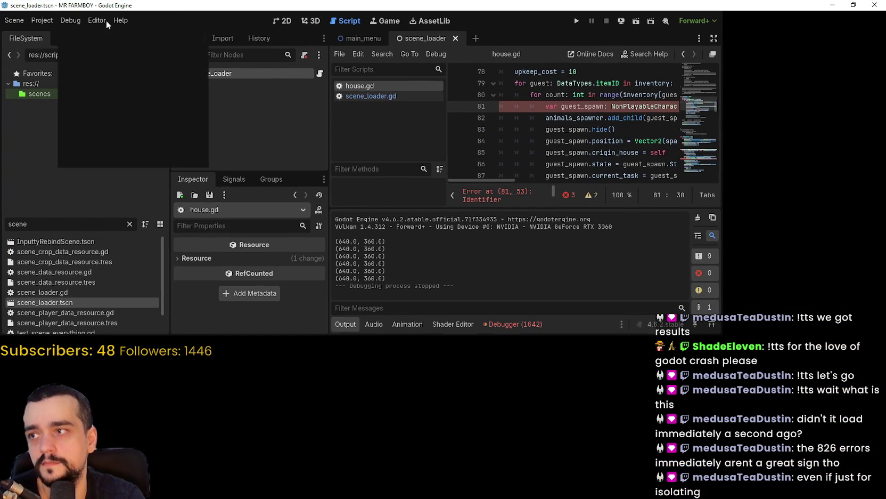
{"action": "left_click", "coordinate": [55, 20]}
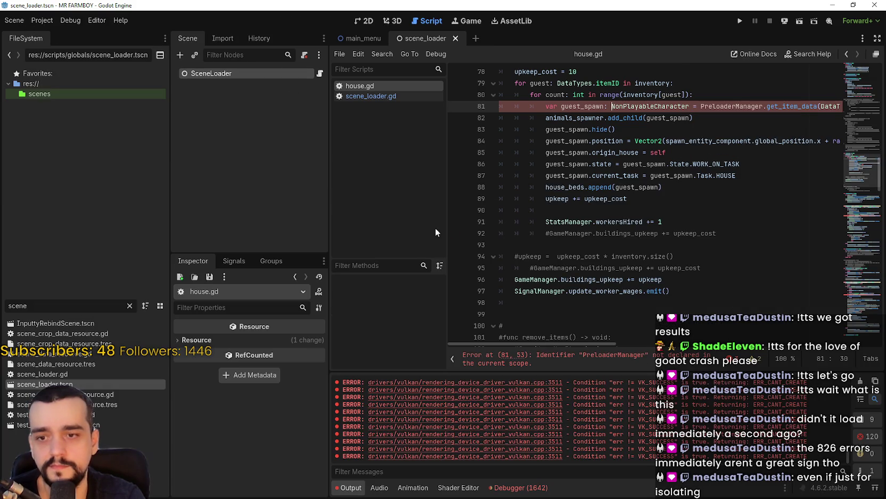
{"action": "left_click", "coordinate": [571, 221]}
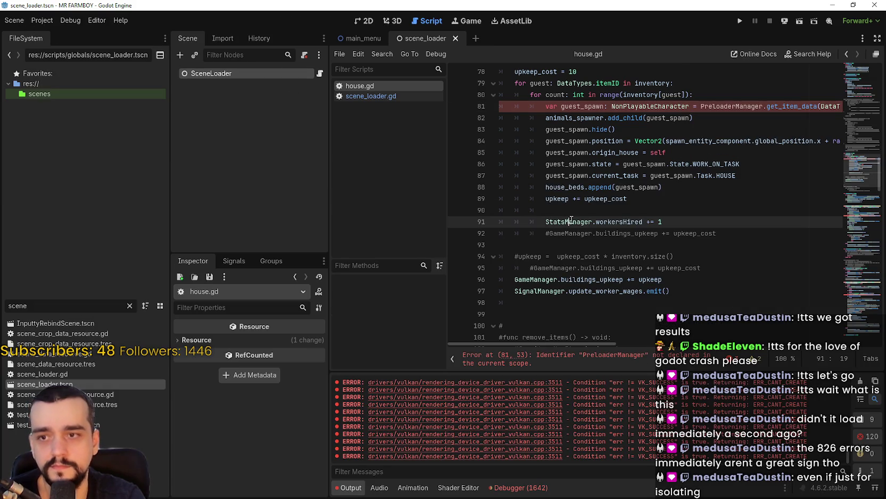
{"action": "left_click", "coordinate": [42, 20]}
{"action": "left_click", "coordinate": [65, 35]}
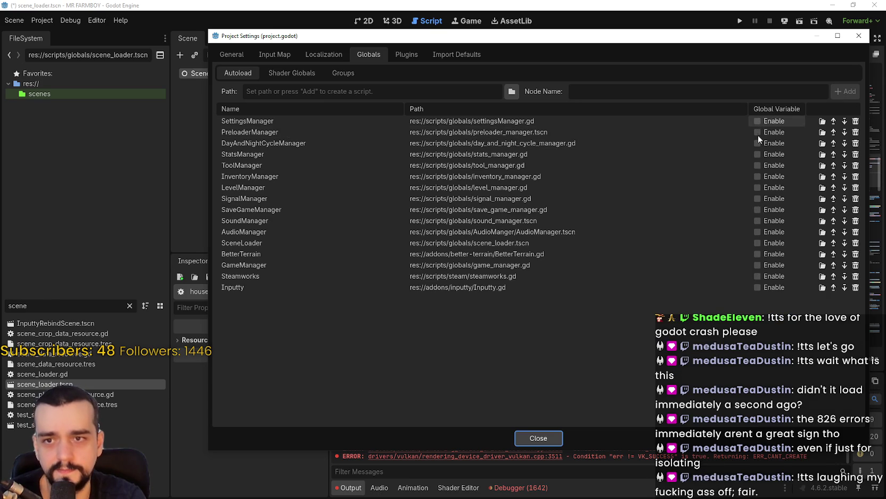
Undo to restore SettingsManager through LevelManager globals, then re-enable SignalManager, SaveGameManager, SoundManager and AudioManager.
{"action": "key", "text": "ctrl+z"}
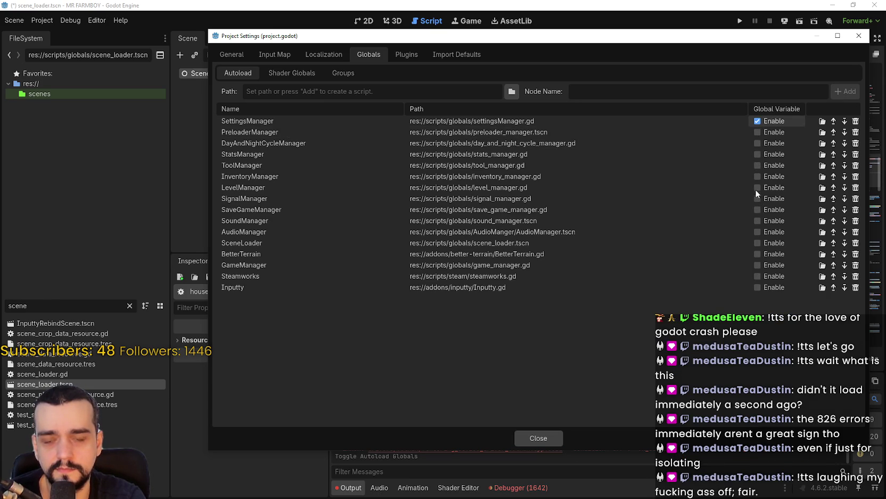
{"action": "key", "text": "ctrl+z"}
{"action": "key", "text": "ctrl+z"}
{"action": "key", "text": "ctrl+z"}
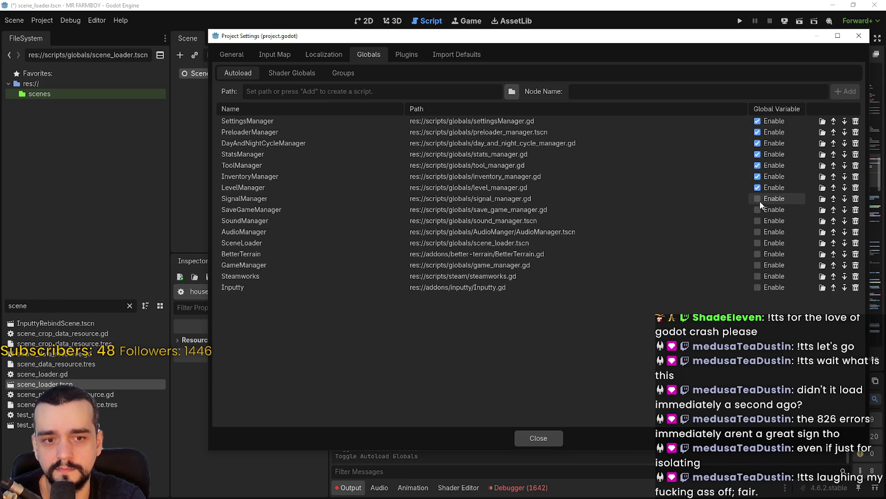
{"action": "left_click", "coordinate": [757, 198]}
{"action": "left_click", "coordinate": [758, 210]}
{"action": "left_click", "coordinate": [758, 220]}
{"action": "left_click", "coordinate": [758, 232]}
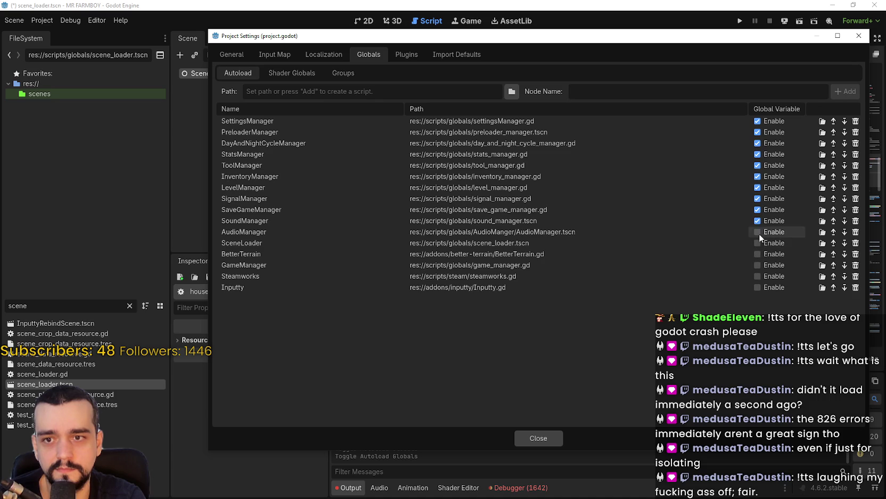
Re-enable SceneLoader, BetterTerrain, GameManager, Steamworks and Inputty globals, then close Project Settings.
{"action": "left_click", "coordinate": [758, 243]}
{"action": "left_click", "coordinate": [758, 254]}
{"action": "left_click", "coordinate": [758, 265]}
{"action": "left_click", "coordinate": [758, 276]}
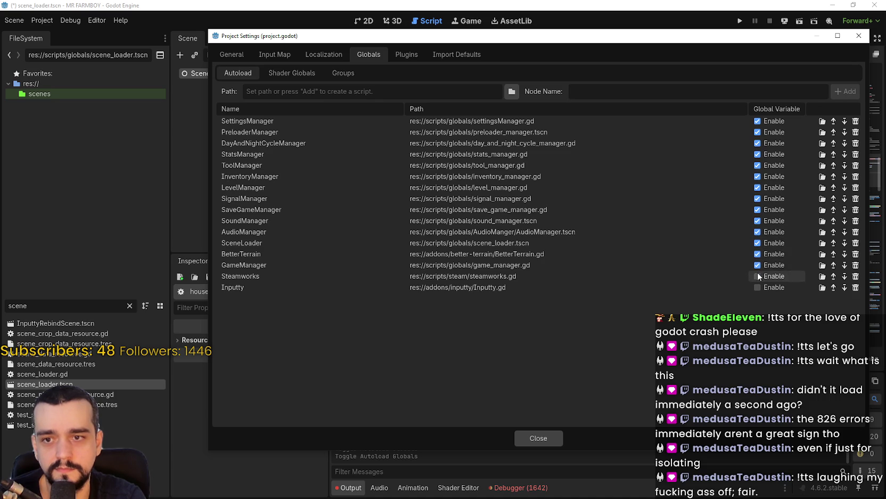
{"action": "left_click", "coordinate": [760, 288]}
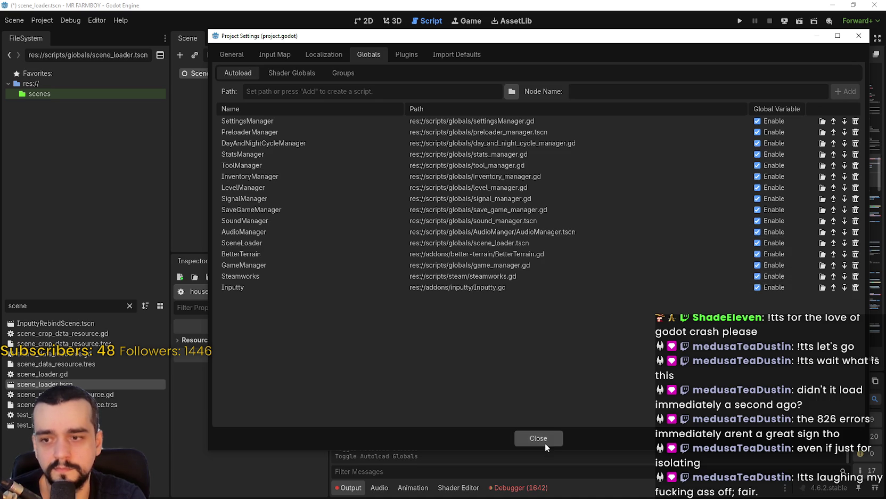
{"action": "left_click", "coordinate": [538, 438]}
{"action": "scroll", "coordinate": [654, 218], "scroll_direction": "up", "scroll_amount": 2}
{"action": "scroll", "coordinate": [654, 218], "scroll_direction": "down", "scroll_amount": 4}
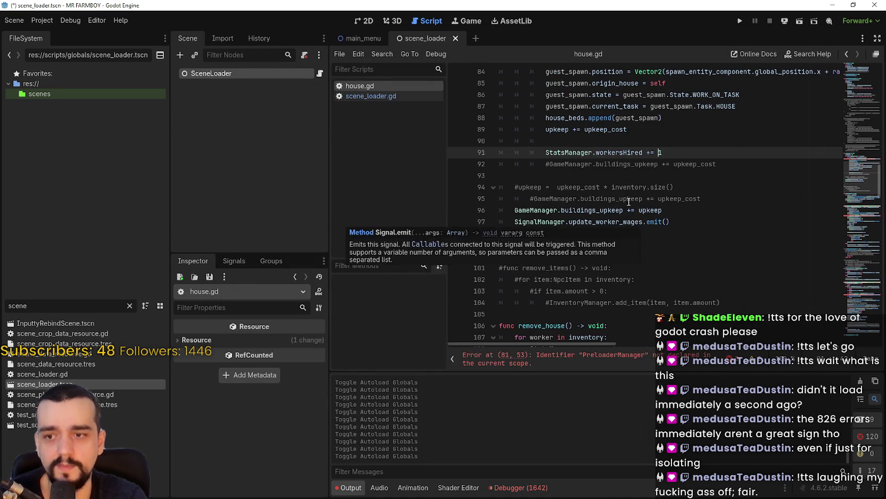
{"action": "left_click", "coordinate": [32, 21]}
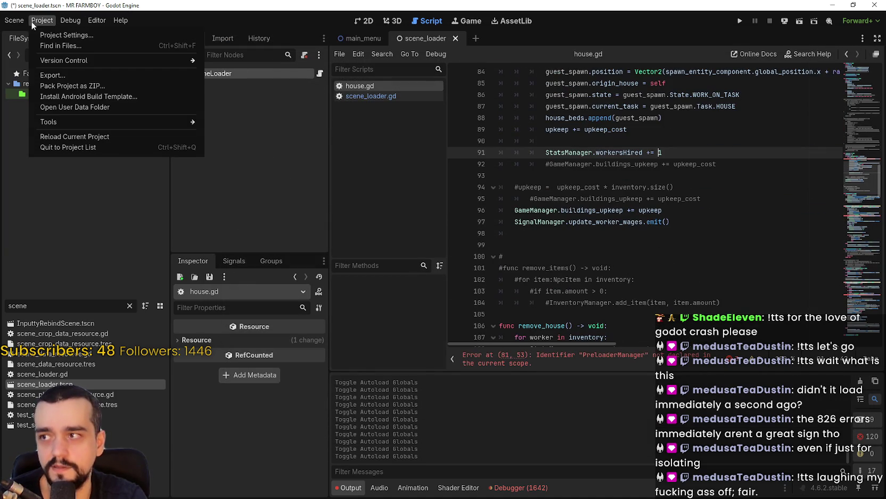
Reload the MR FARMBOY project with Reload Current Project, saving modified resources first.
{"action": "left_click", "coordinate": [88, 137]}
{"action": "left_click", "coordinate": [386, 256]}
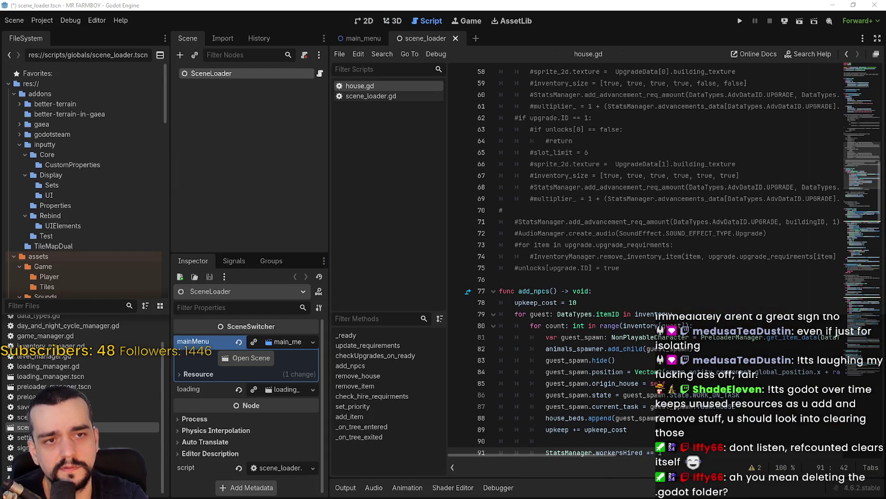
{"action": "mouse_move", "coordinate": [520, 68]}
{"action": "left_mouse_down"}
{"action": "mouse_move", "coordinate": [560, 48]}
{"action": "mouse_move", "coordinate": [602, 44]}
{"action": "left_mouse_up"}
Browse the .godot exported folder's 133200997 subfolder, then return to .godot.
{"action": "left_click_drag", "start_coordinate": [563, 277], "coordinate": [563, 408]}
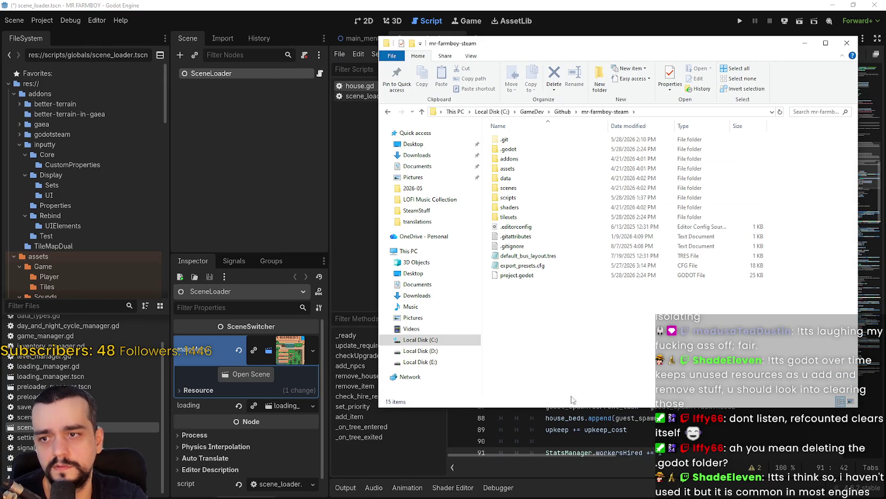
{"action": "double_click", "coordinate": [518, 150]}
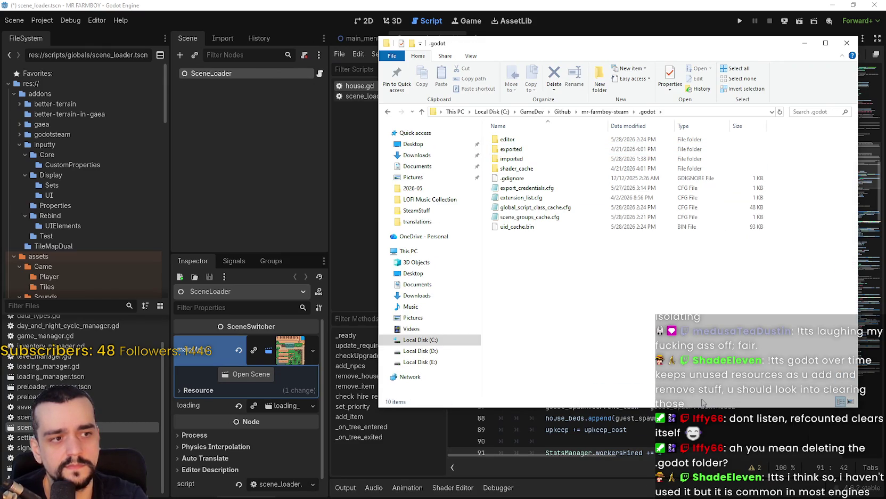
{"action": "left_click", "coordinate": [522, 141]}
{"action": "double_click", "coordinate": [530, 151]}
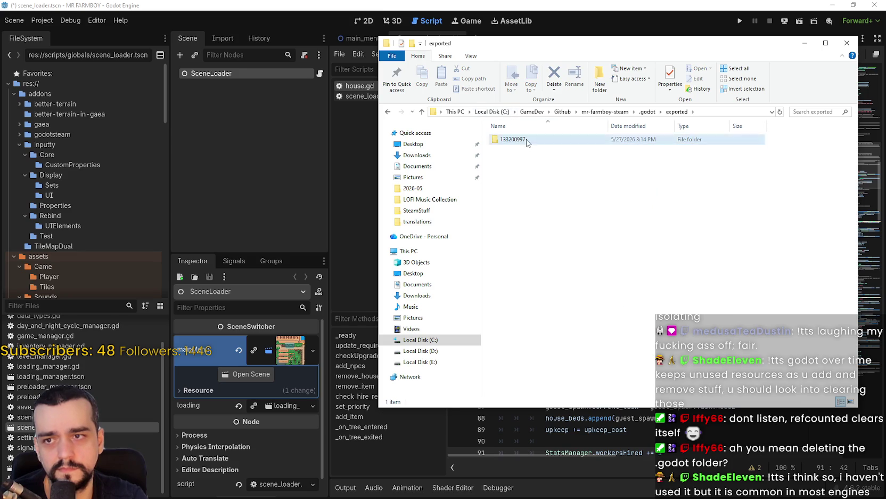
{"action": "double_click", "coordinate": [527, 141]}
{"action": "left_click_drag", "start_coordinate": [854, 139], "coordinate": [856, 228]}
{"action": "left_click_drag", "start_coordinate": [676, 131], "coordinate": [688, 130]}
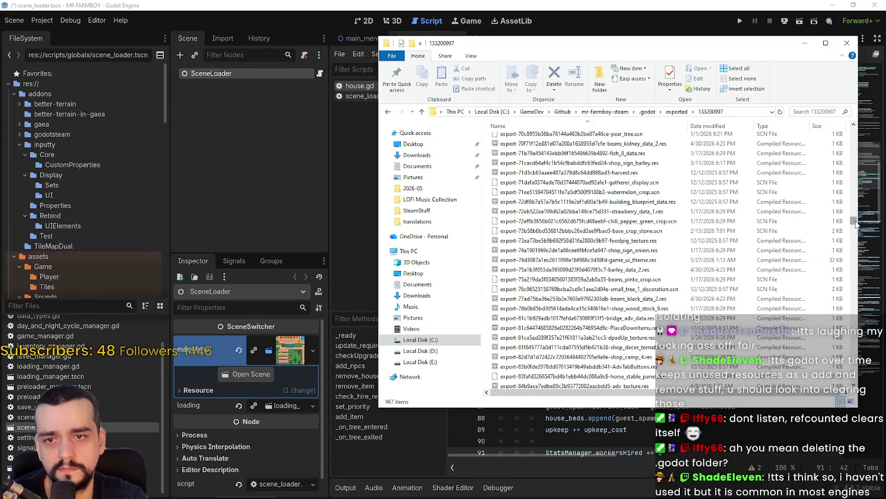
{"action": "left_click_drag", "start_coordinate": [856, 224], "coordinate": [851, 384]}
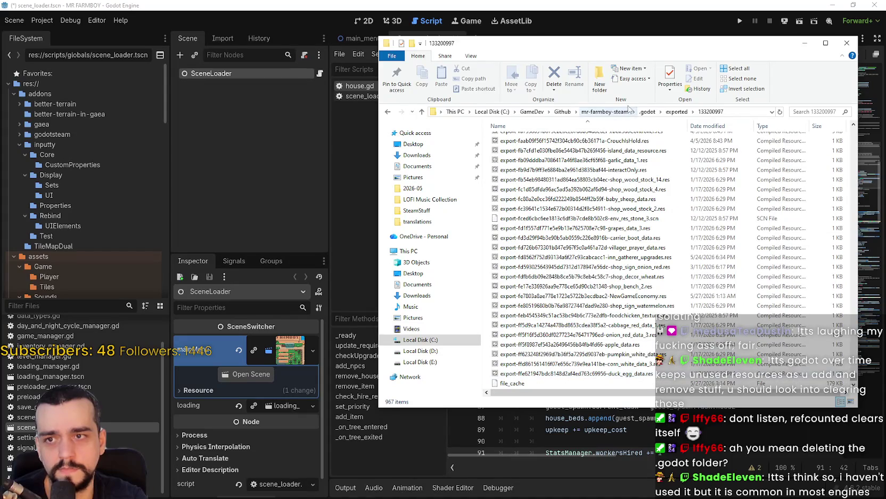
{"action": "left_click", "coordinate": [675, 111]}
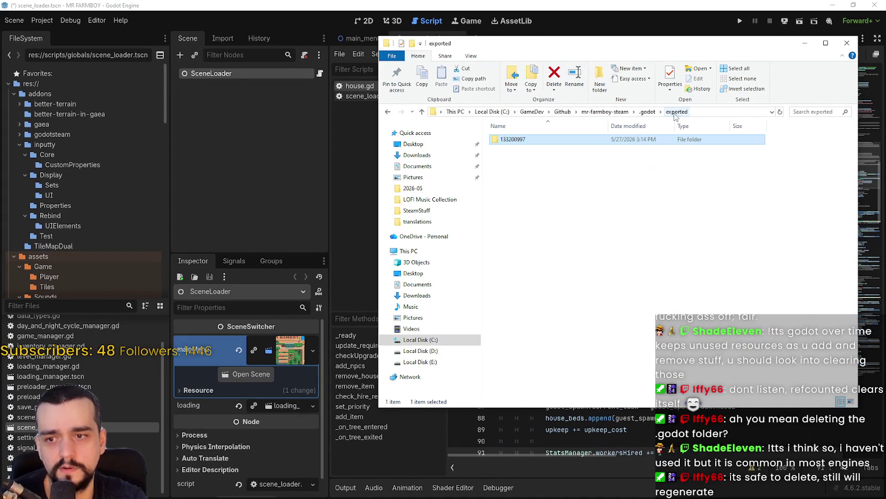
{"action": "left_click", "coordinate": [653, 112]}
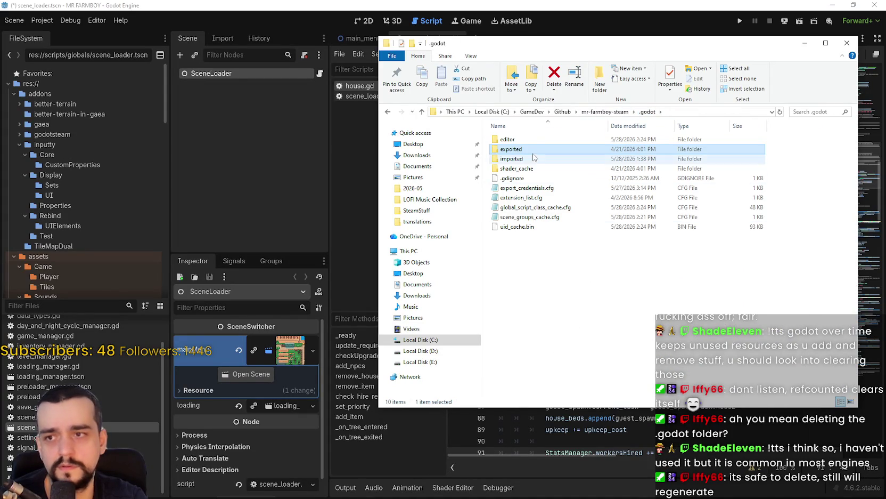
In .godot/imported, read the sizes of the Floating Dream .ogg and .wav files.
{"action": "double_click", "coordinate": [511, 158]}
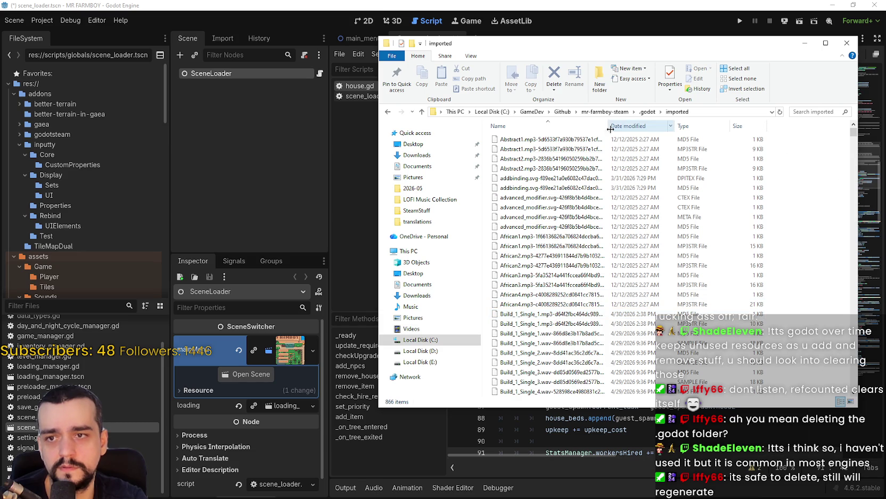
{"action": "left_click_drag", "start_coordinate": [609, 126], "coordinate": [672, 132]}
{"action": "mouse_move", "coordinate": [854, 133]}
{"action": "left_mouse_down"}
{"action": "mouse_move", "coordinate": [859, 362]}
{"action": "mouse_move", "coordinate": [855, 270]}
{"action": "mouse_move", "coordinate": [827, 256]}
{"action": "mouse_move", "coordinate": [835, 163]}
{"action": "left_mouse_up"}
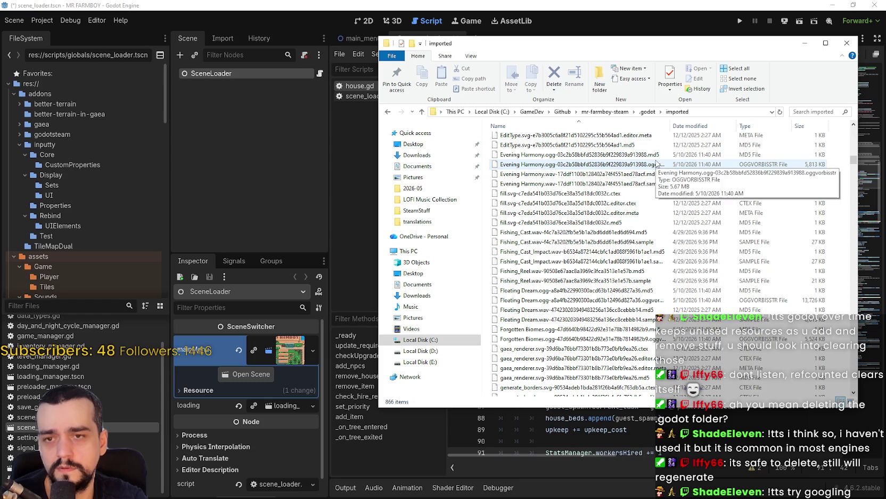
{"action": "left_click", "coordinate": [643, 302]}
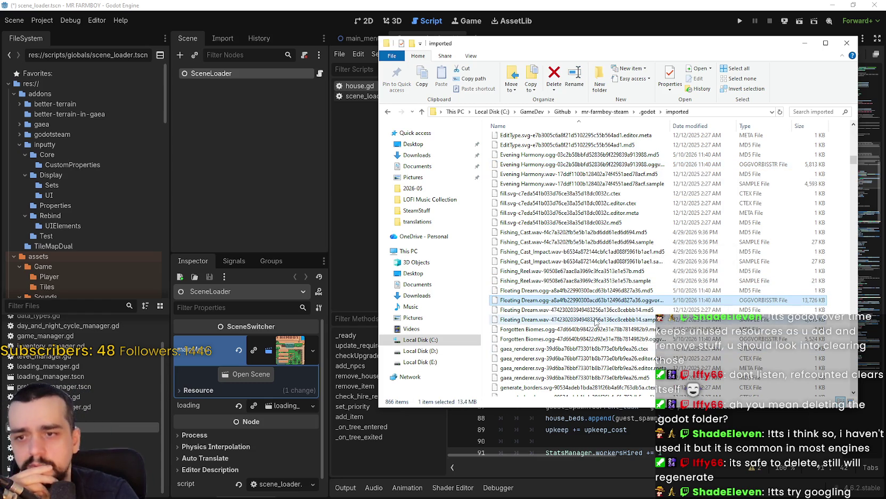
{"action": "left_click", "coordinate": [634, 319]}
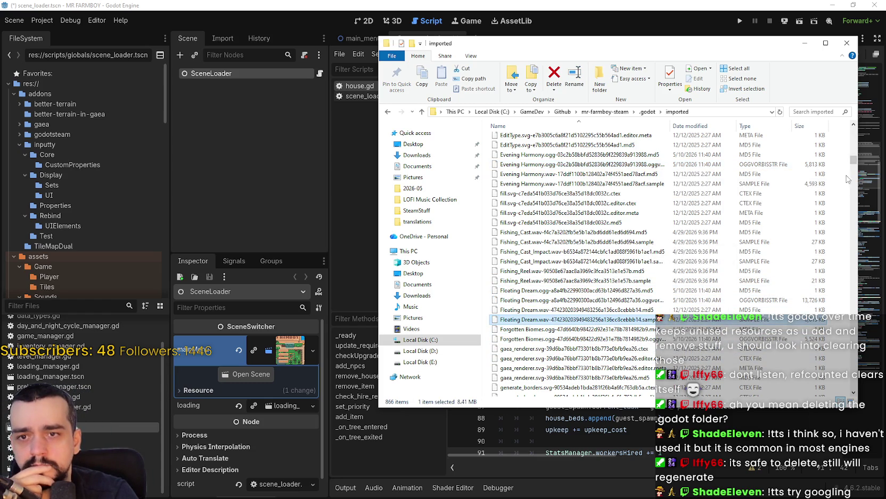
{"action": "mouse_move", "coordinate": [854, 161]}
{"action": "left_mouse_down"}
{"action": "mouse_move", "coordinate": [854, 174]}
{"action": "mouse_move", "coordinate": [855, 166]}
{"action": "left_mouse_up"}
{"action": "left_click", "coordinate": [626, 112]}
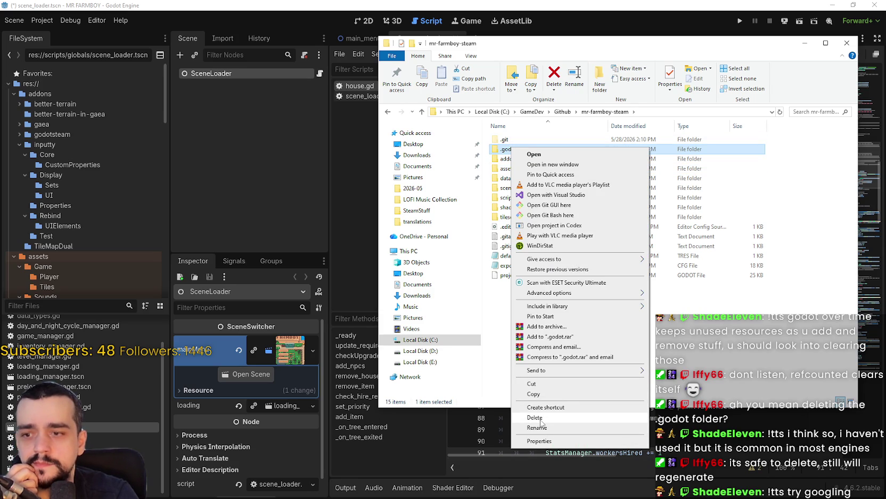
Delete the .godot folder and accept Restart on Godot's missing-data-folder prompt.
{"action": "left_click", "coordinate": [541, 419]}
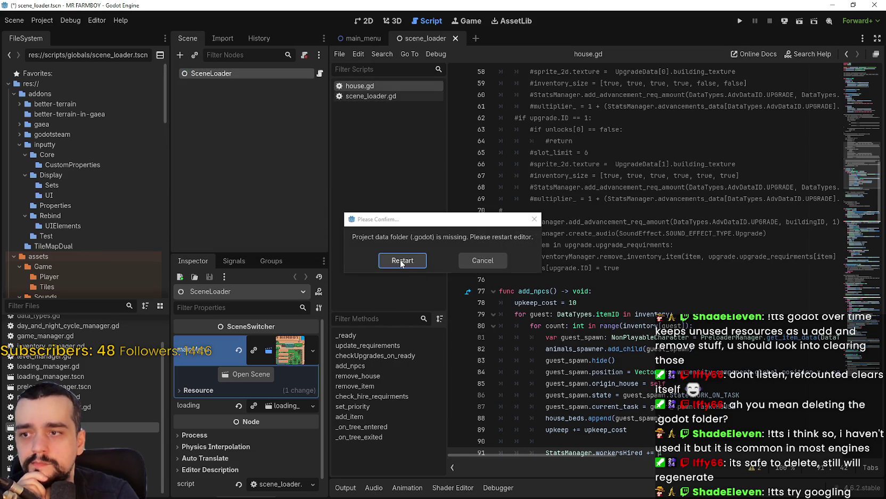
{"action": "left_click", "coordinate": [400, 260]}
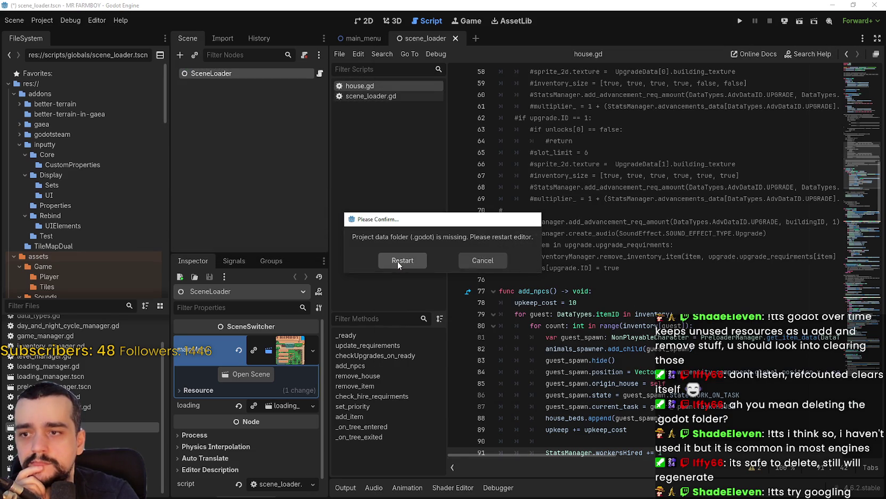
{"action": "left_click", "coordinate": [397, 261]}
Save & Reload the resources, then dismiss the first quit confirmation when scene-group updating stalls at 0%.
{"action": "left_click", "coordinate": [387, 262]}
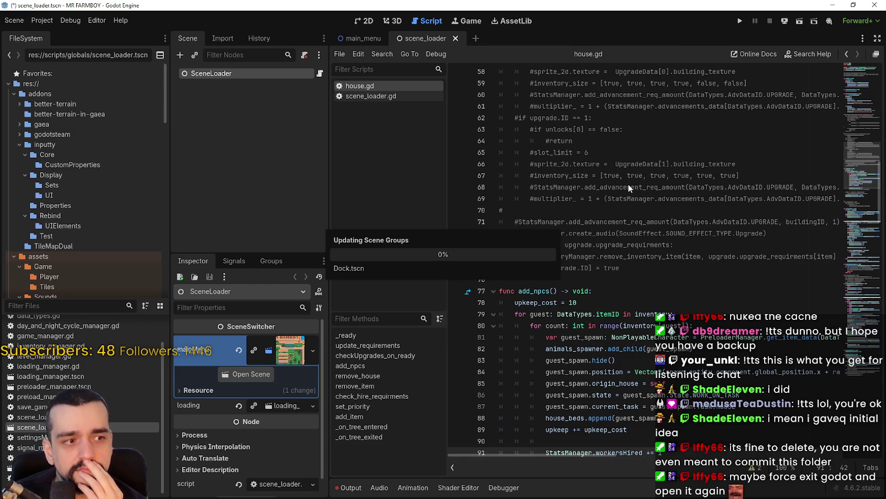
{"action": "left_click", "coordinate": [875, 5]}
{"action": "left_click_drag", "start_coordinate": [399, 226], "coordinate": [474, 112]}
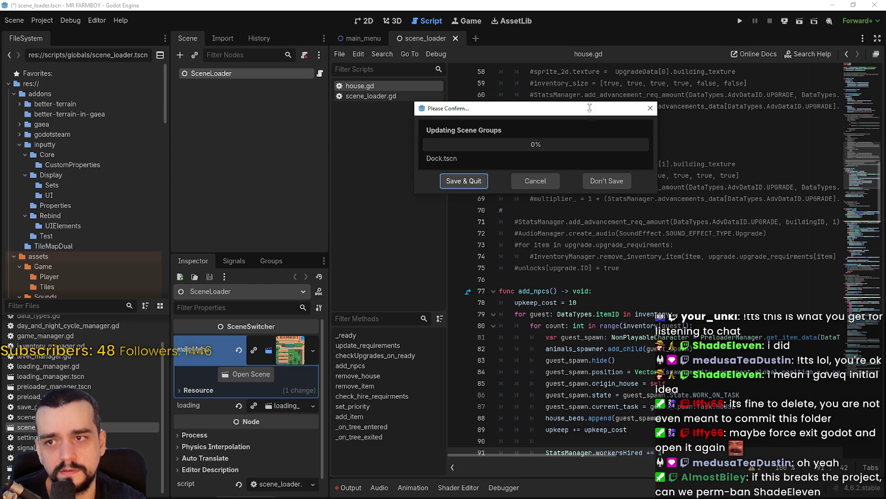
{"action": "left_click_drag", "start_coordinate": [591, 107], "coordinate": [544, 125]}
{"action": "left_click", "coordinate": [603, 126]}
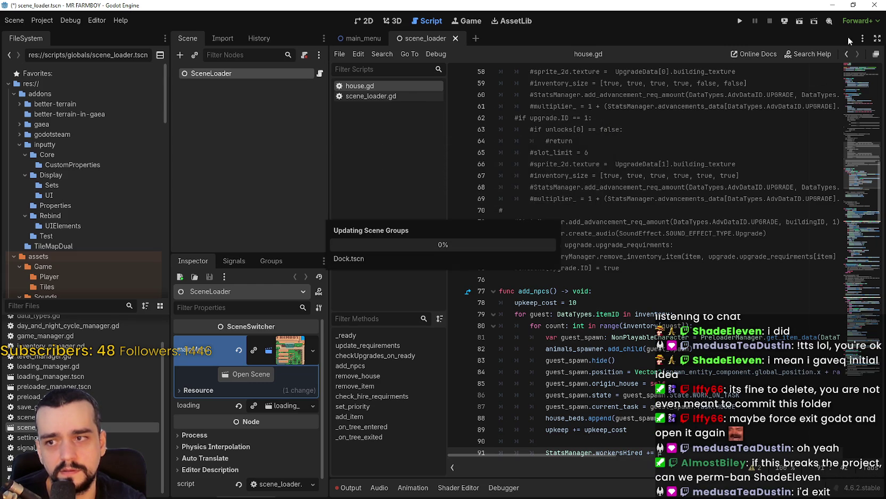
Close the stalled editor again and choose Save & Quit.
{"action": "left_click", "coordinate": [874, 5]}
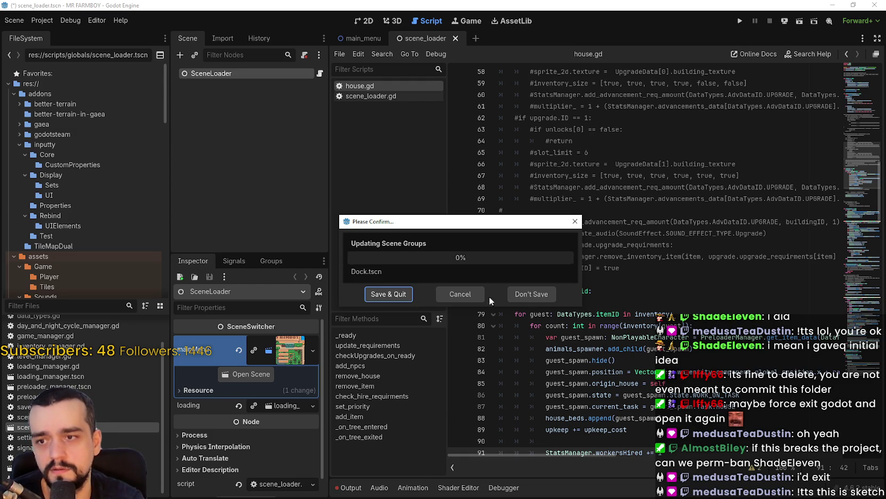
{"action": "left_click_drag", "start_coordinate": [460, 226], "coordinate": [485, 137]}
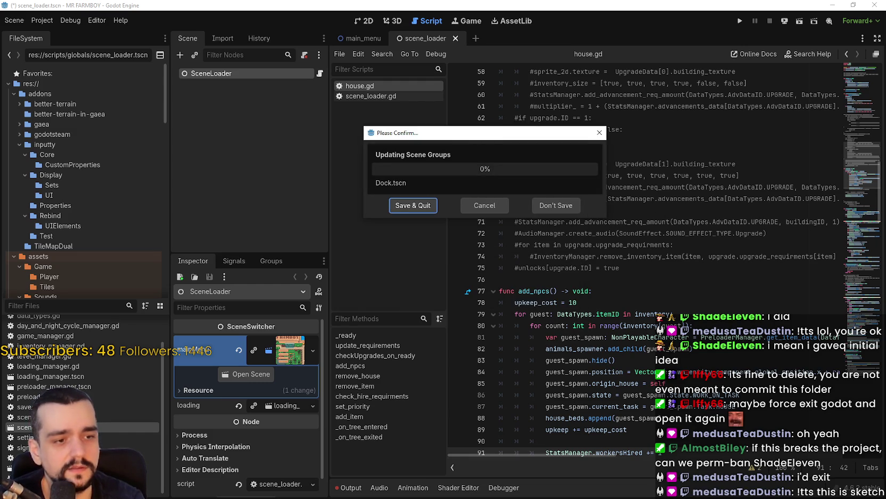
{"action": "left_click", "coordinate": [415, 207]}
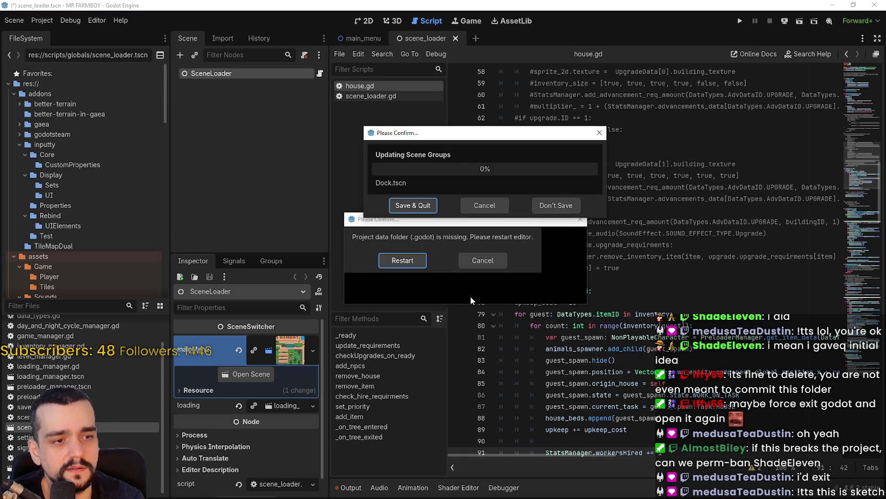
{"action": "left_click", "coordinate": [418, 209]}
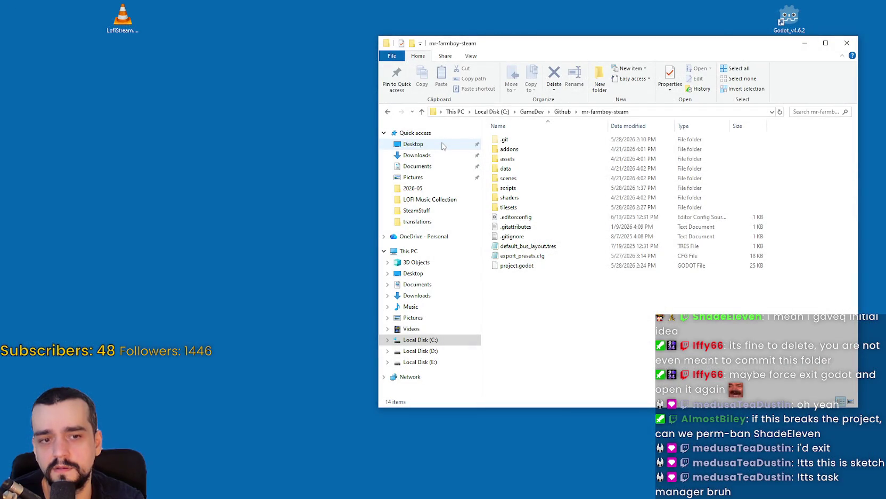
Relaunch Godot from the desktop icon and open the rebuilt .godot imported folder.
{"action": "left_click", "coordinate": [792, 23]}
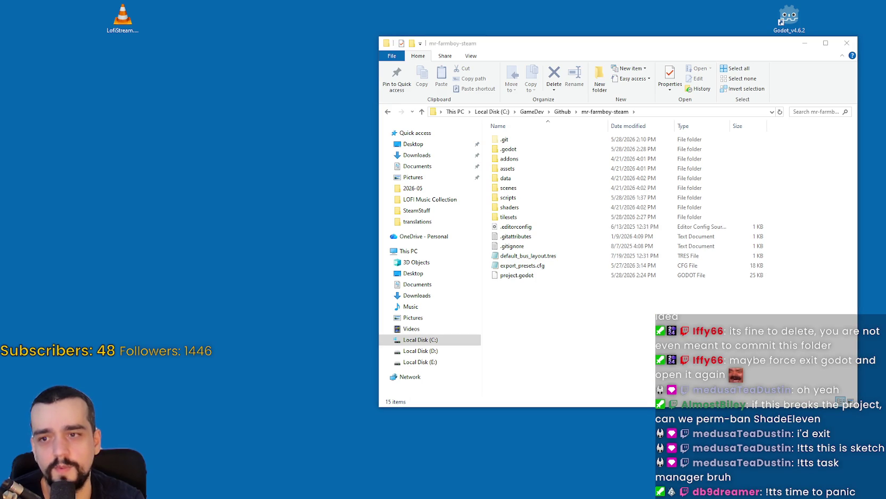
{"action": "left_click", "coordinate": [560, 152]}
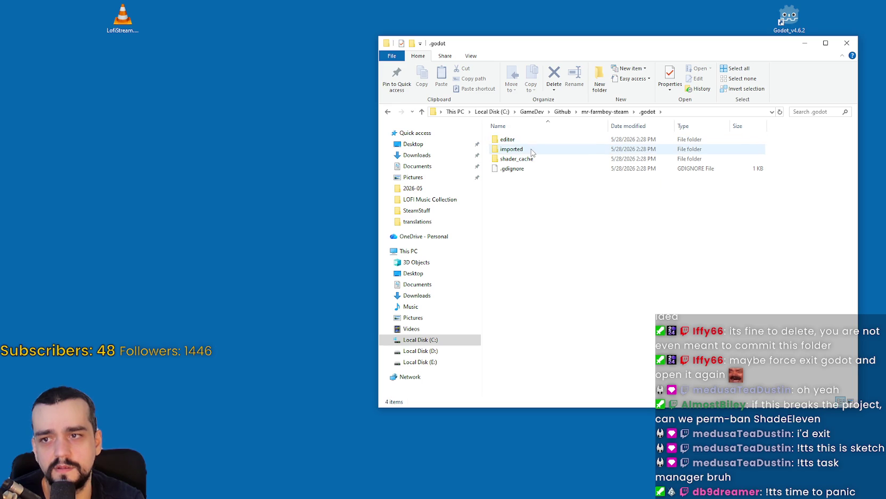
{"action": "left_click", "coordinate": [528, 149]}
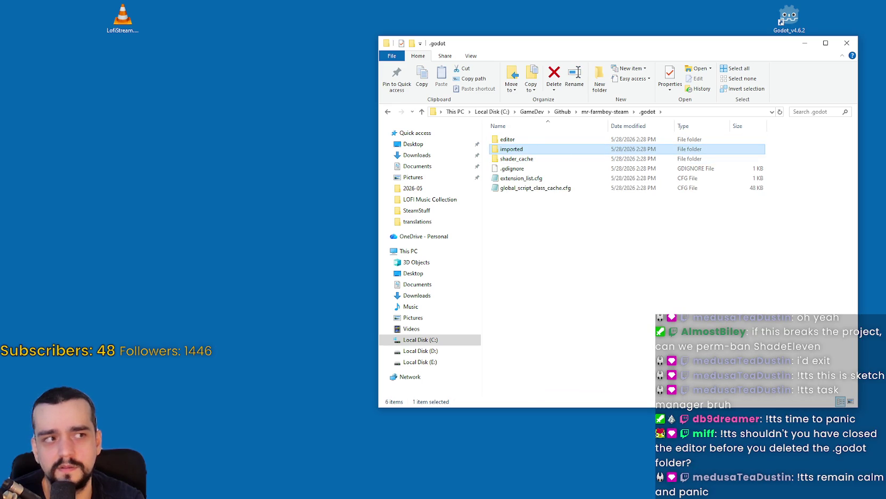
{"action": "double_click", "coordinate": [527, 151]}
{"action": "left_click", "coordinate": [647, 111]}
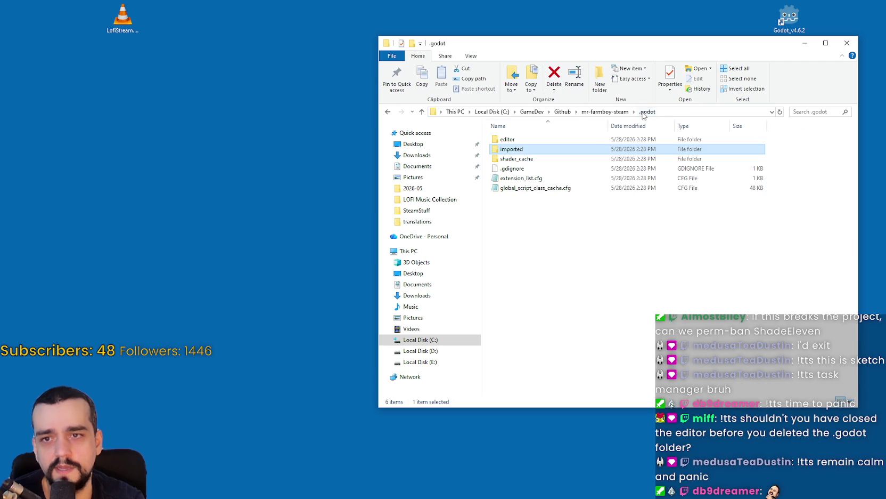
{"action": "double_click", "coordinate": [557, 150]}
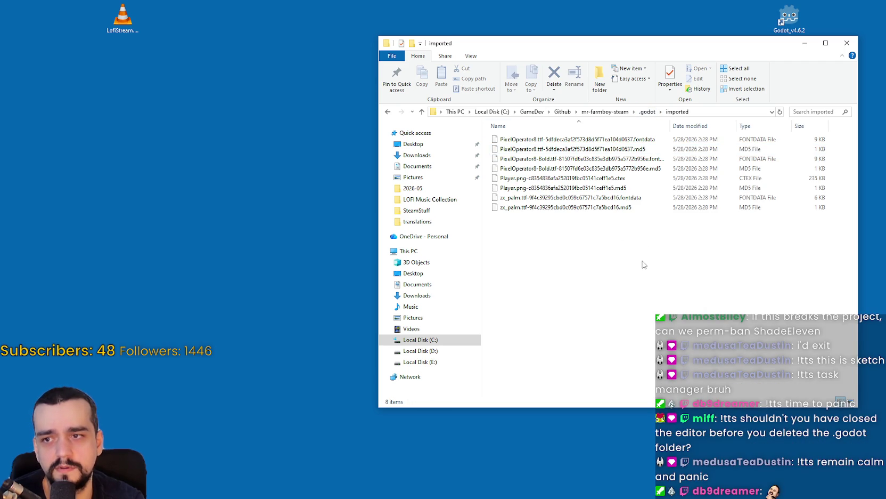
{"action": "left_click", "coordinate": [648, 112]}
Inspect the .godot editor subfolder, then return to the mr-farmboy-steam folder.
{"action": "double_click", "coordinate": [512, 139]}
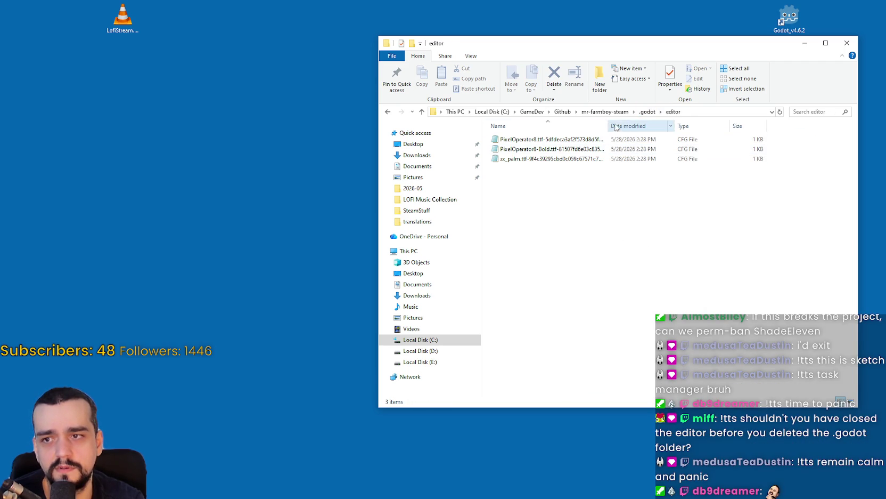
{"action": "mouse_move", "coordinate": [610, 122]}
{"action": "left_mouse_down"}
{"action": "mouse_move", "coordinate": [836, 122]}
{"action": "mouse_move", "coordinate": [594, 122]}
{"action": "left_mouse_up"}
{"action": "left_click", "coordinate": [659, 113]}
{"action": "left_click", "coordinate": [648, 111]}
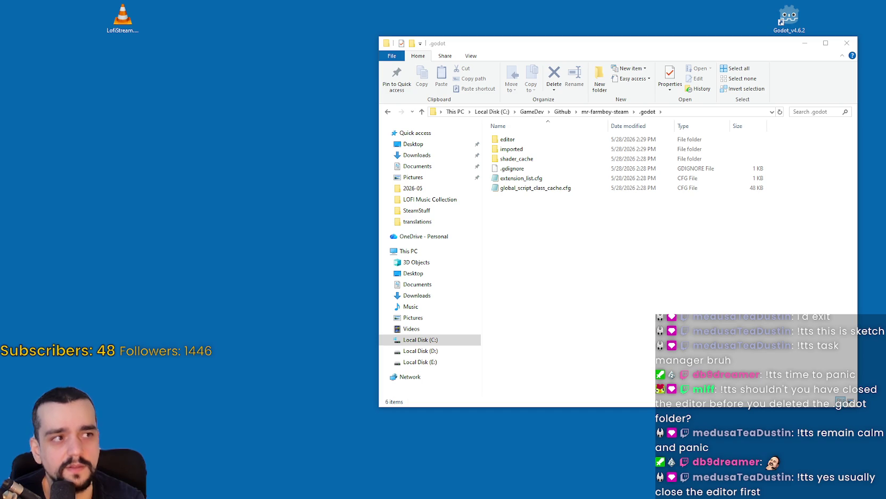
{"action": "left_click", "coordinate": [605, 112]}
{"action": "left_click", "coordinate": [565, 307]}
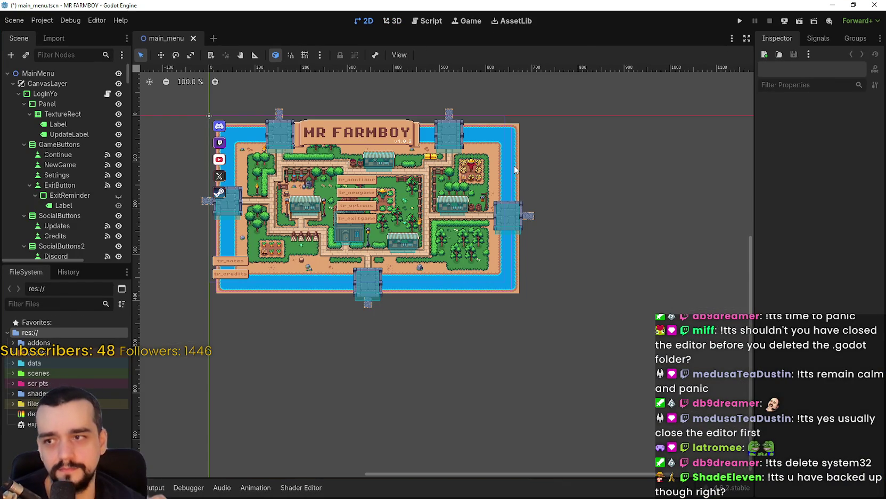
Zoom the canvas and enlarge the Scene and FileSystem docks.
{"action": "scroll", "coordinate": [376, 245], "scroll_direction": "up", "scroll_amount": 3}
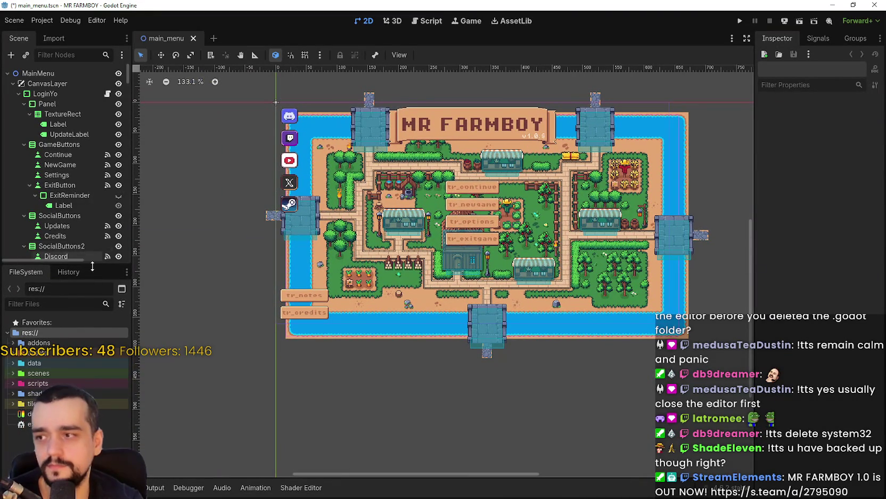
{"action": "left_click_drag", "start_coordinate": [95, 265], "coordinate": [96, 219]}
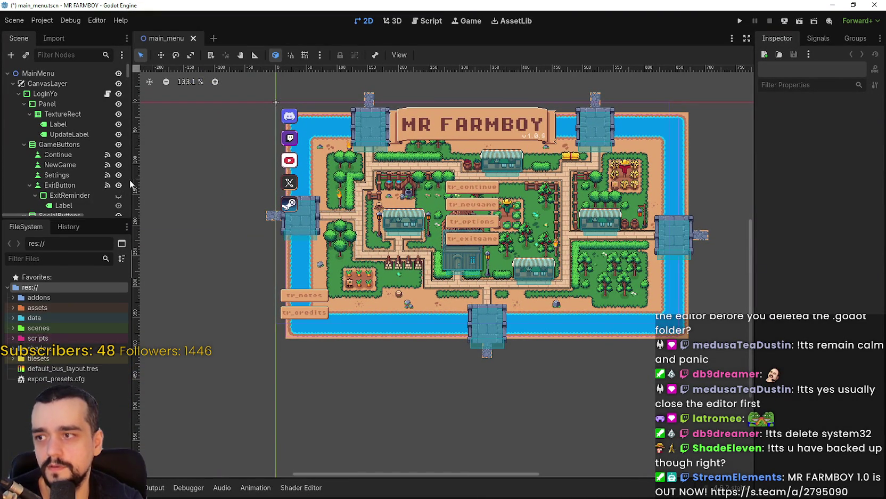
{"action": "left_click_drag", "start_coordinate": [129, 182], "coordinate": [278, 192]}
{"action": "left_click", "coordinate": [46, 21]}
Review the Localization and Globals project settings, then run MR FARMBOY.
{"action": "left_click", "coordinate": [51, 36]}
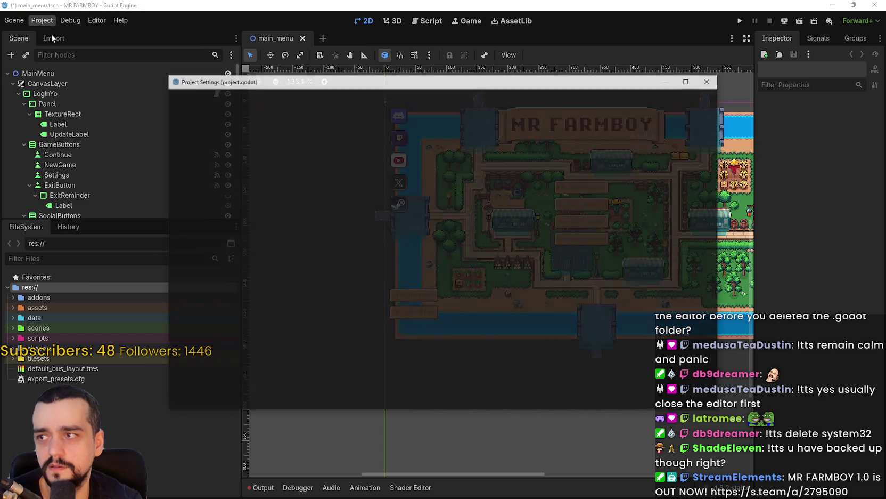
{"action": "left_click", "coordinate": [282, 99]}
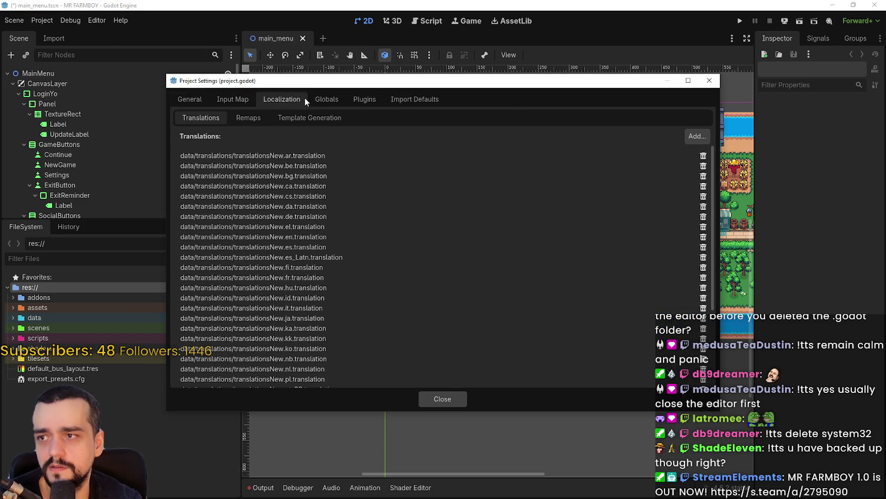
{"action": "left_click", "coordinate": [322, 98]}
{"action": "left_click", "coordinate": [438, 399]}
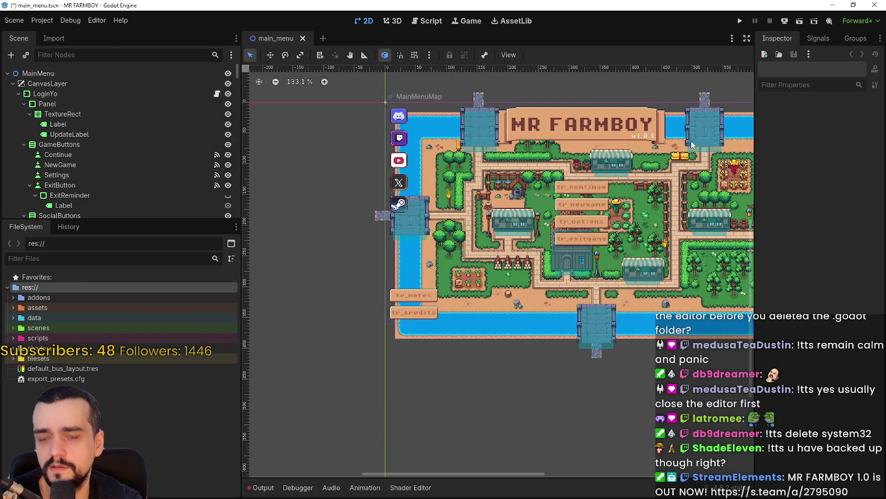
{"action": "left_click", "coordinate": [740, 21]}
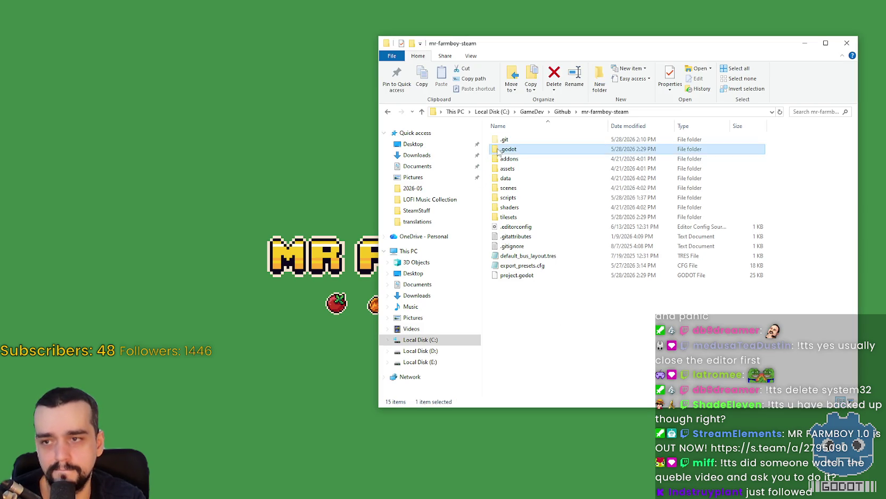
Open the rebuilt .godot imported folder, check the Chickens In The Meadow md5 file, and widen the Name column.
{"action": "double_click", "coordinate": [507, 149]}
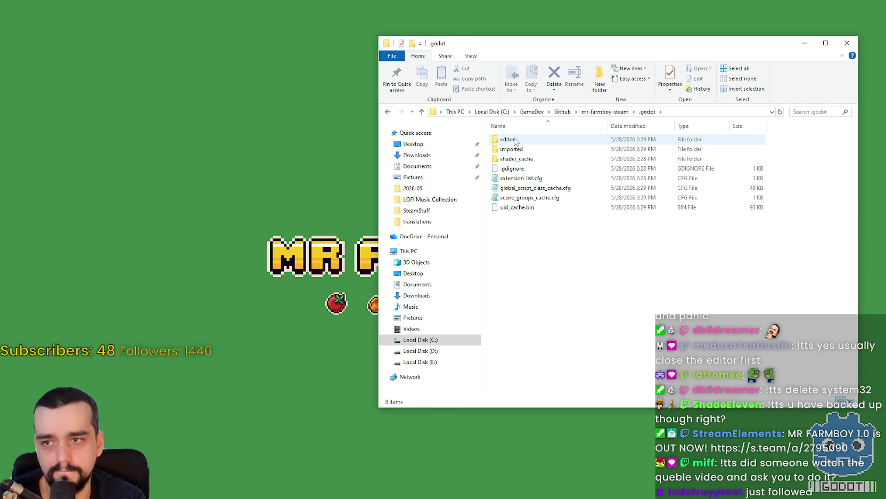
{"action": "double_click", "coordinate": [514, 148]}
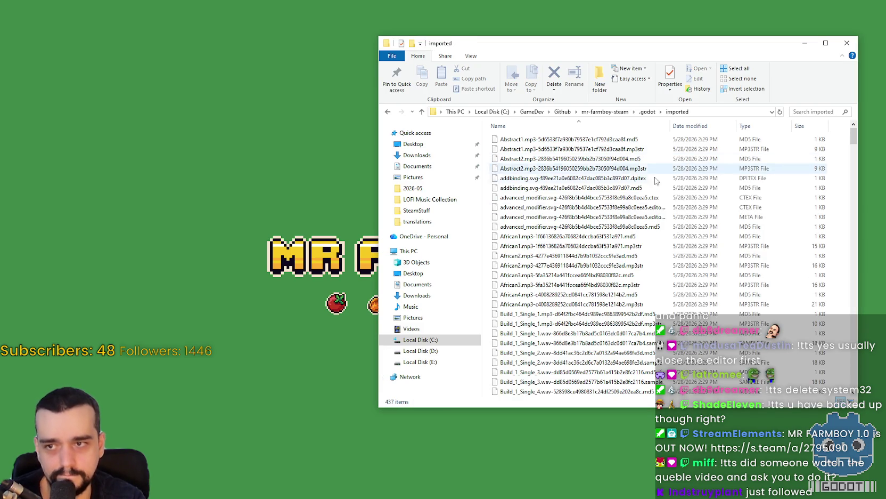
{"action": "left_click_drag", "start_coordinate": [852, 136], "coordinate": [847, 157]}
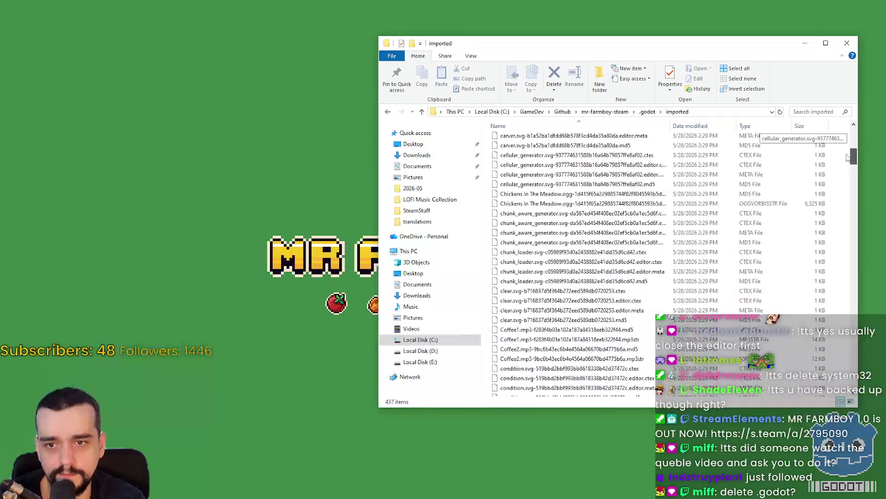
{"action": "left_click", "coordinate": [655, 193]}
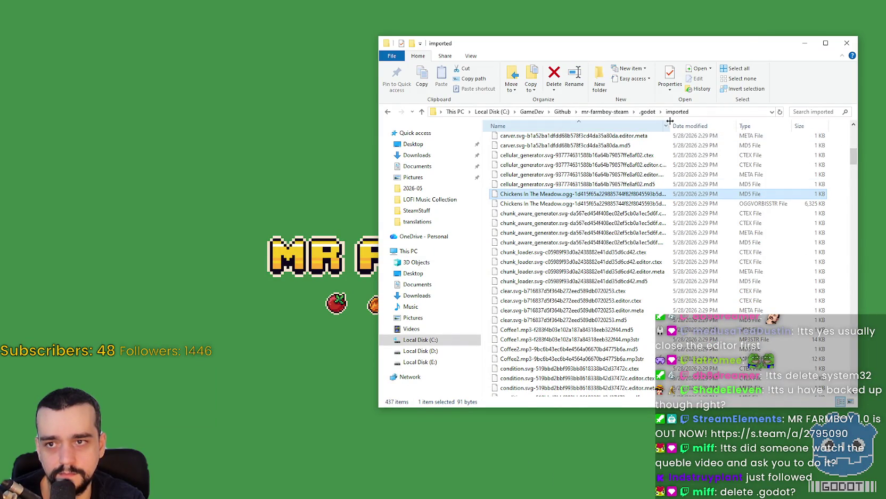
{"action": "left_click_drag", "start_coordinate": [670, 121], "coordinate": [688, 121]}
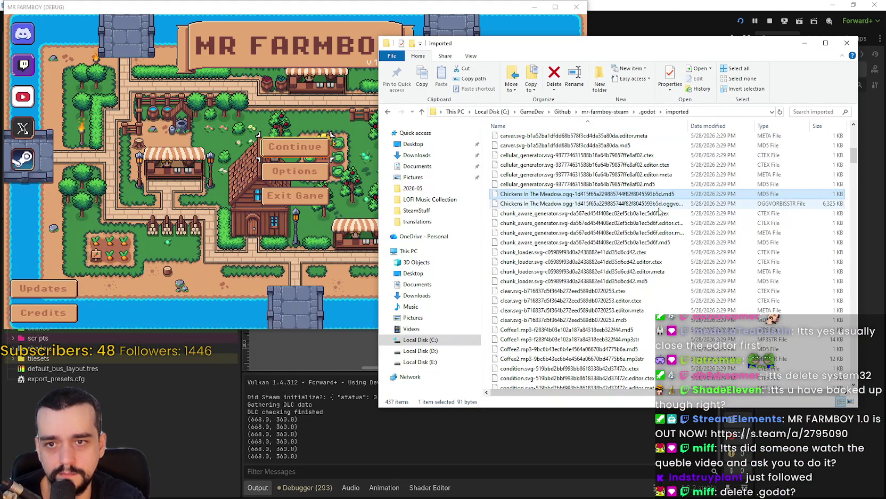
{"action": "mouse_move", "coordinate": [688, 126]}
{"action": "left_mouse_down"}
{"action": "mouse_move", "coordinate": [713, 128]}
{"action": "mouse_move", "coordinate": [678, 128]}
{"action": "left_mouse_up"}
Check sizes of the Drifting Memories, Evening Harmony, Forgotten Biomes and Gentle Breeze stream files.
{"action": "scroll", "coordinate": [697, 265], "scroll_direction": "down", "scroll_amount": 8}
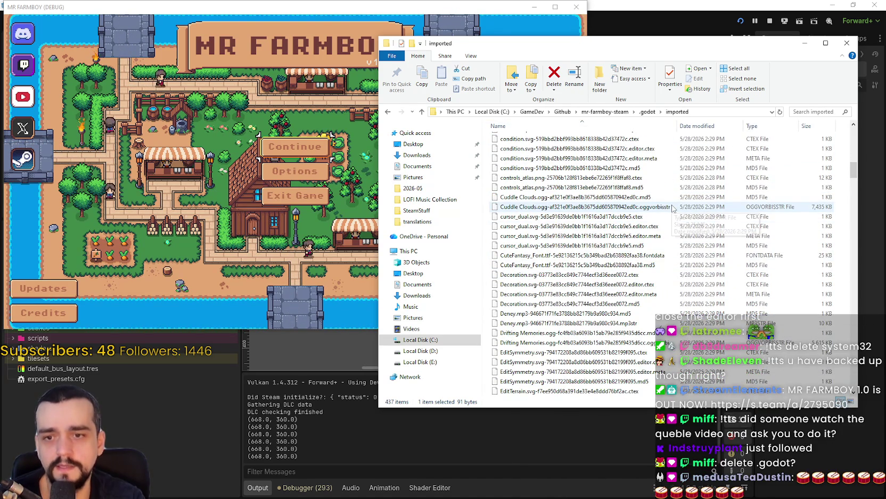
{"action": "scroll", "coordinate": [693, 304], "scroll_direction": "down", "scroll_amount": 2}
{"action": "left_click", "coordinate": [693, 284]}
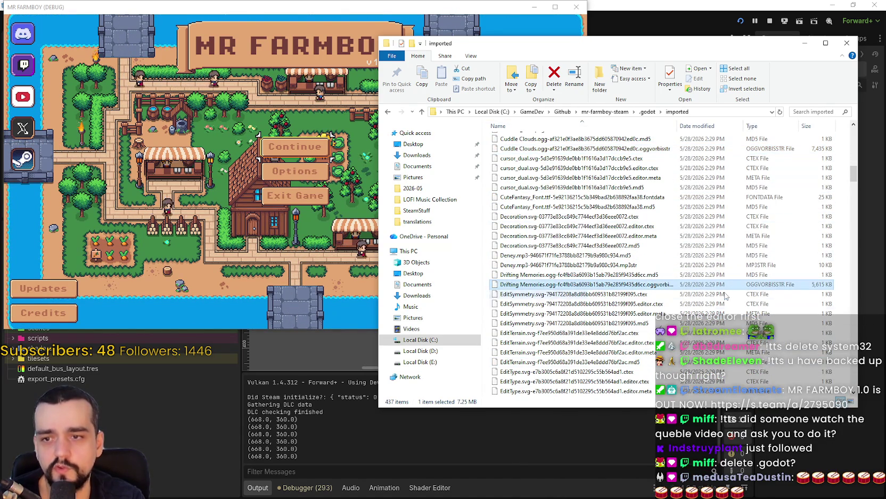
{"action": "scroll", "coordinate": [696, 288], "scroll_direction": "down", "scroll_amount": 6}
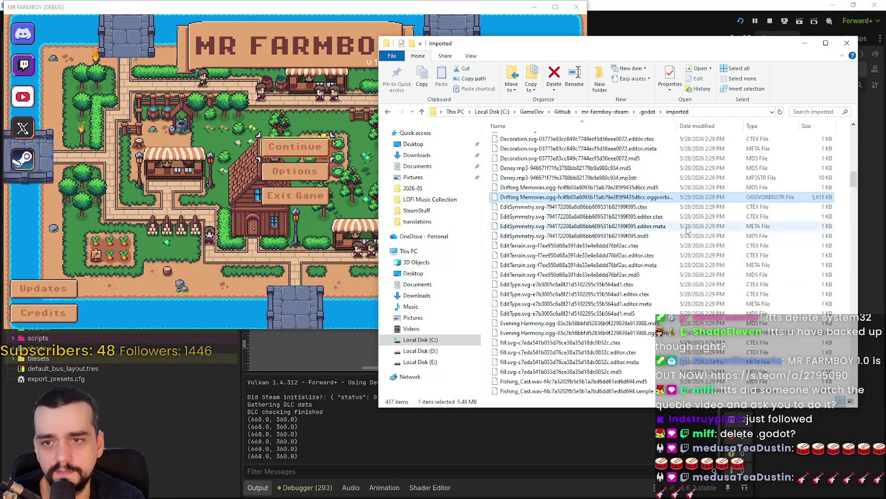
{"action": "left_click", "coordinate": [690, 245]}
{"action": "scroll", "coordinate": [697, 274], "scroll_direction": "down", "scroll_amount": 6}
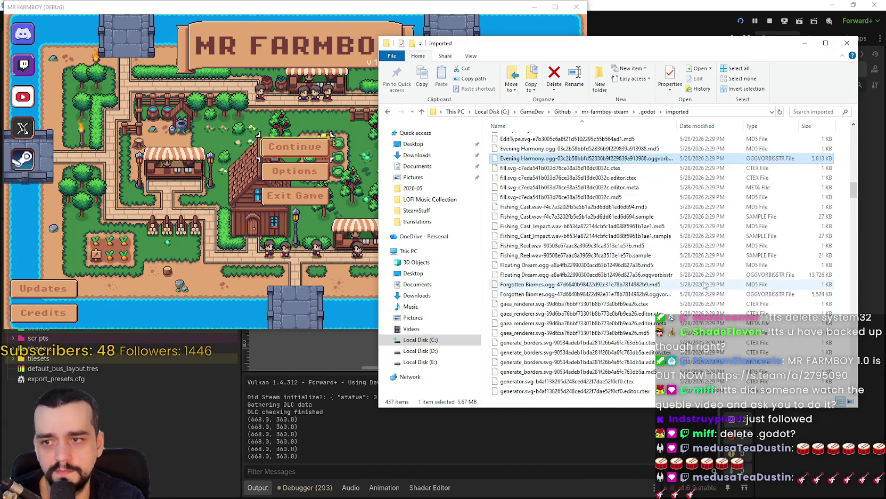
{"action": "left_click", "coordinate": [698, 206]}
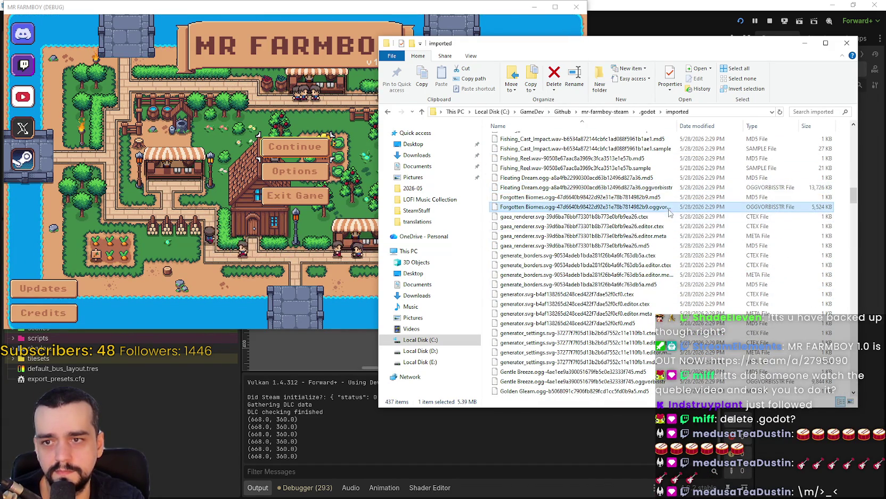
{"action": "scroll", "coordinate": [700, 296], "scroll_direction": "down", "scroll_amount": 4}
{"action": "left_click", "coordinate": [692, 265]}
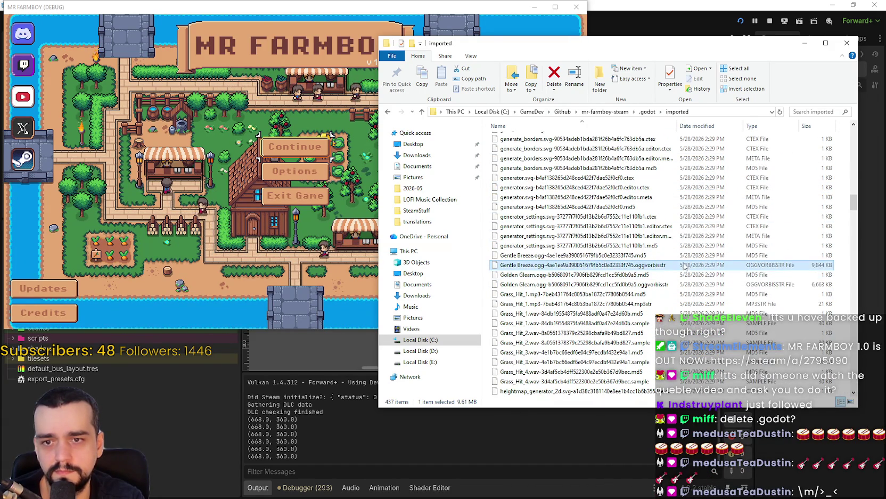
Check the Golden Gleam and Pineapple Under The Sea stream sizes, then return to .godot.
{"action": "left_click", "coordinate": [691, 285]}
{"action": "scroll", "coordinate": [687, 285], "scroll_direction": "down", "scroll_amount": 7}
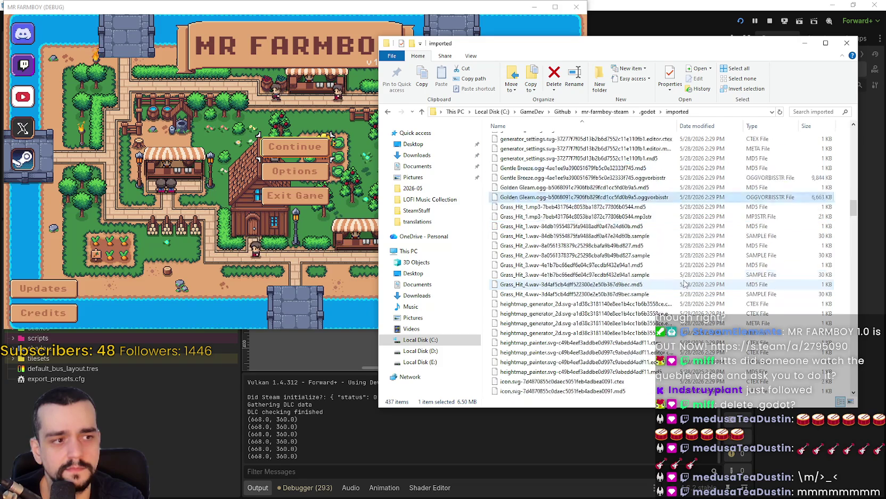
{"action": "scroll", "coordinate": [685, 281], "scroll_direction": "down", "scroll_amount": 15}
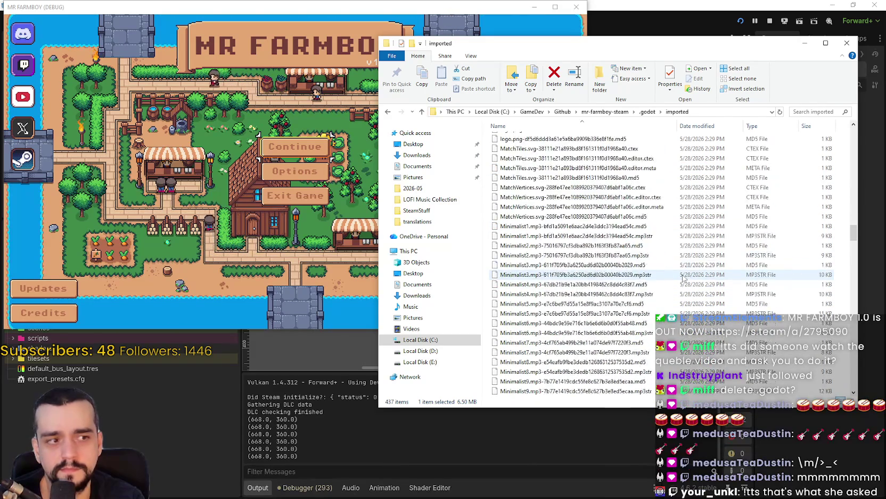
{"action": "scroll", "coordinate": [681, 275], "scroll_direction": "down", "scroll_amount": 17}
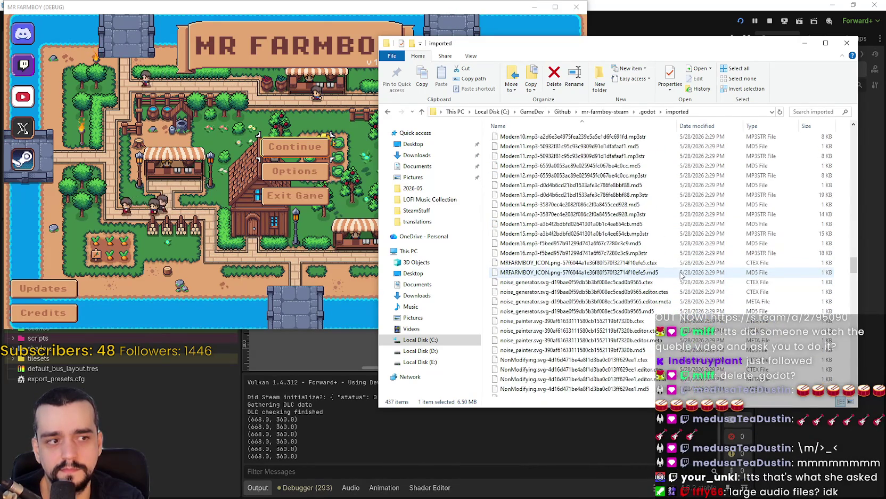
{"action": "scroll", "coordinate": [681, 274], "scroll_direction": "down", "scroll_amount": 2}
{"action": "left_click", "coordinate": [681, 275]}
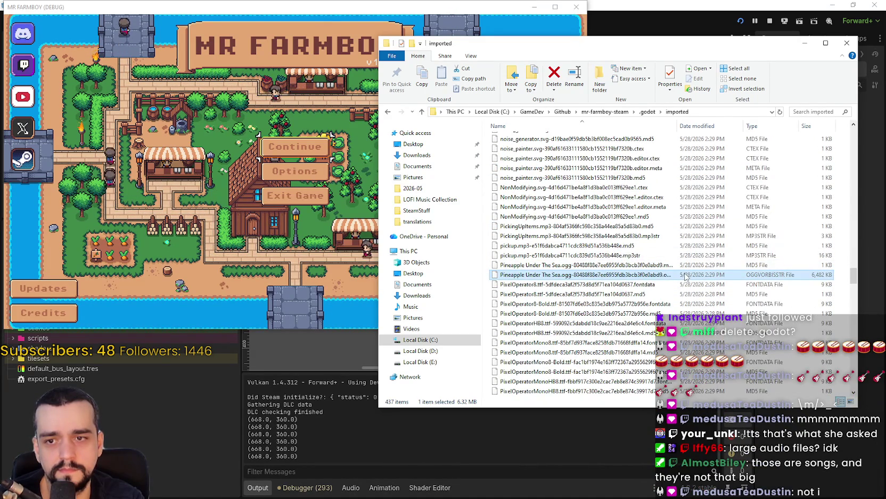
{"action": "scroll", "coordinate": [683, 277], "scroll_direction": "down", "scroll_amount": 4}
{"action": "scroll", "coordinate": [683, 278], "scroll_direction": "down", "scroll_amount": 8}
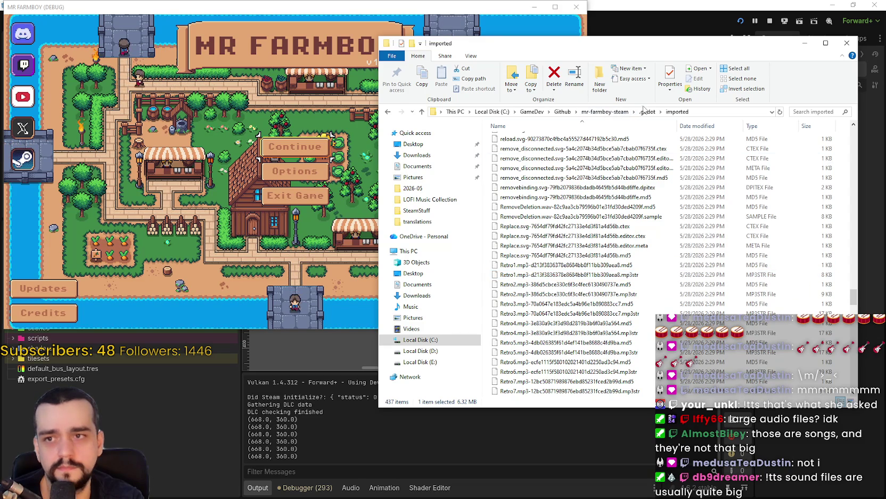
{"action": "left_click", "coordinate": [647, 112]}
Navigate to mr-farmboy-steam/assets/Sounds/newSounds, keeping the details view.
{"action": "left_click", "coordinate": [606, 112]}
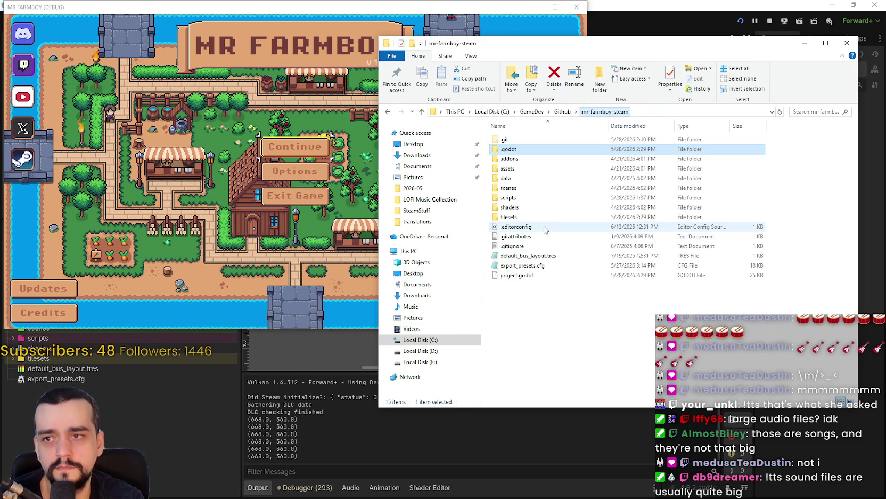
{"action": "double_click", "coordinate": [521, 170]}
{"action": "double_click", "coordinate": [528, 164]}
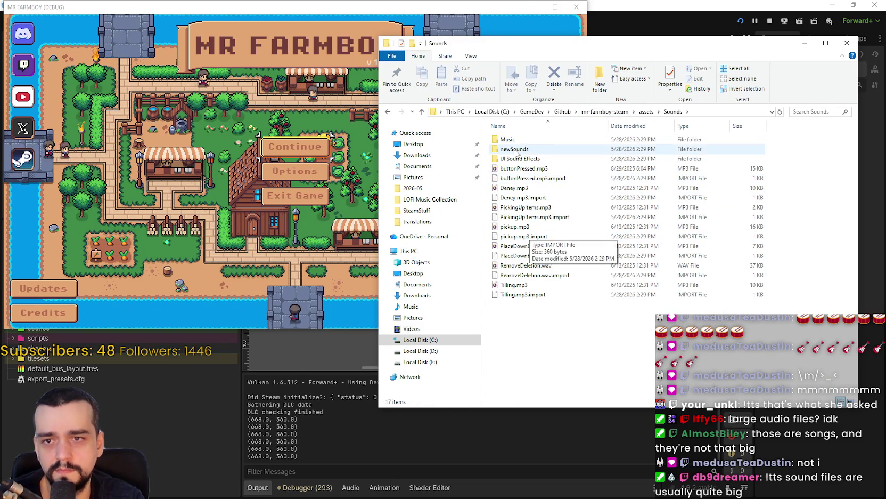
{"action": "double_click", "coordinate": [514, 149]}
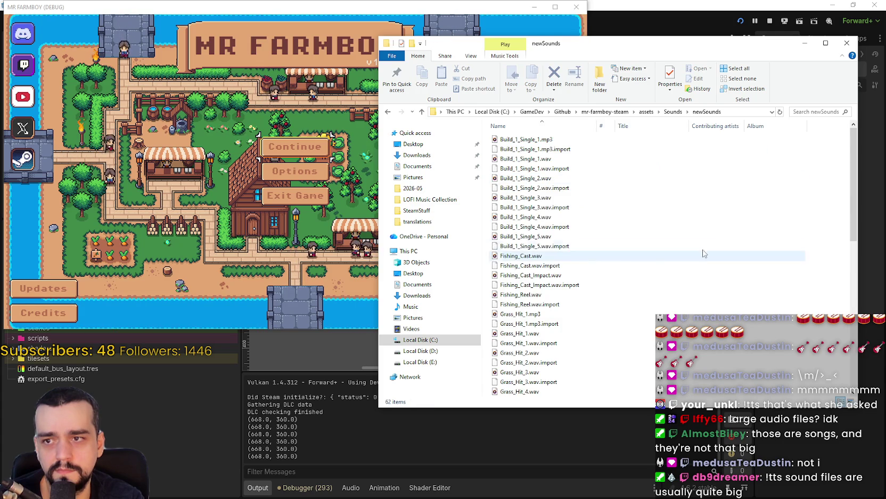
{"action": "right_click", "coordinate": [679, 166]}
{"action": "mouse_move", "coordinate": [767, 172]}
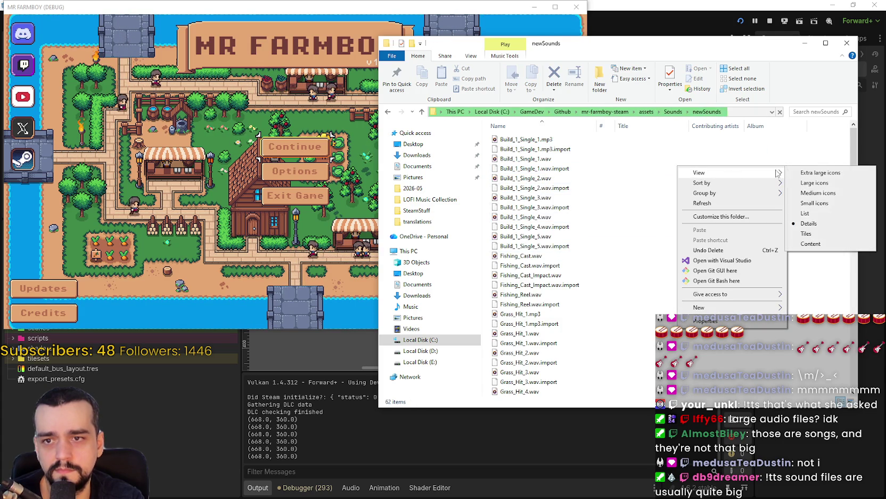
{"action": "left_click", "coordinate": [807, 224]}
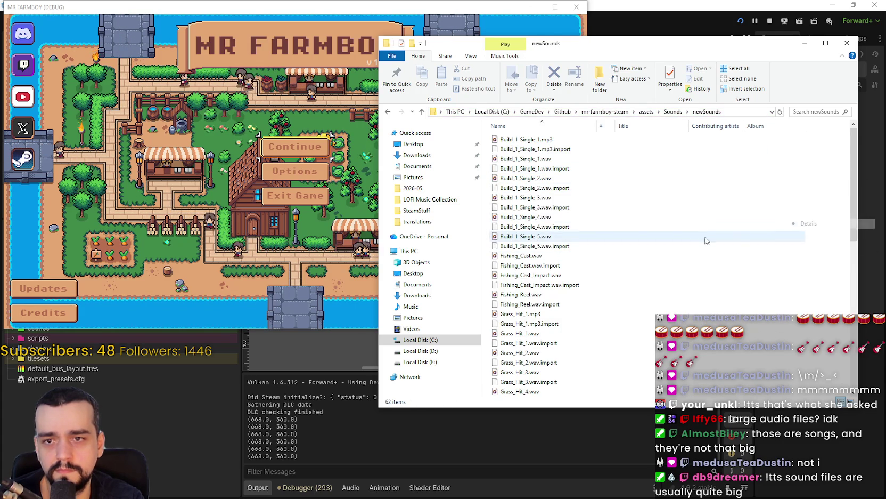
Add a Size column before the names and check a Grass_Hit sound's size.
{"action": "right_click", "coordinate": [646, 126]}
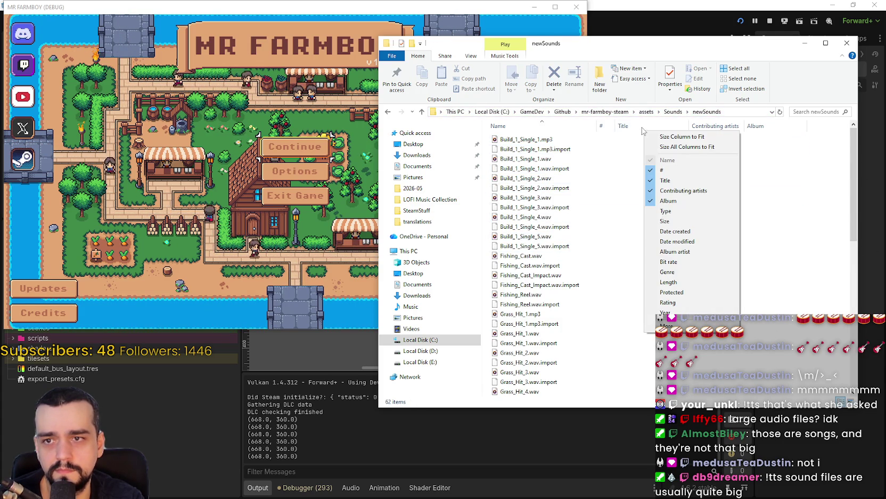
{"action": "left_click", "coordinate": [680, 223]}
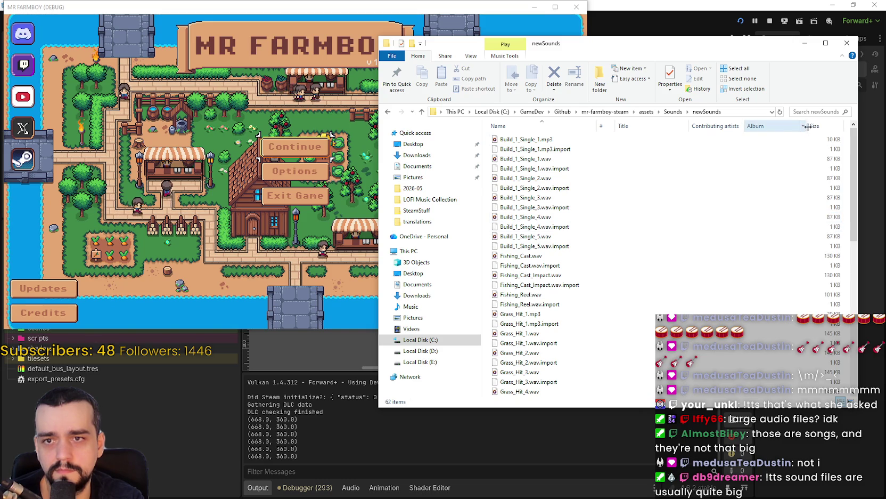
{"action": "left_click_drag", "start_coordinate": [822, 131], "coordinate": [550, 130]}
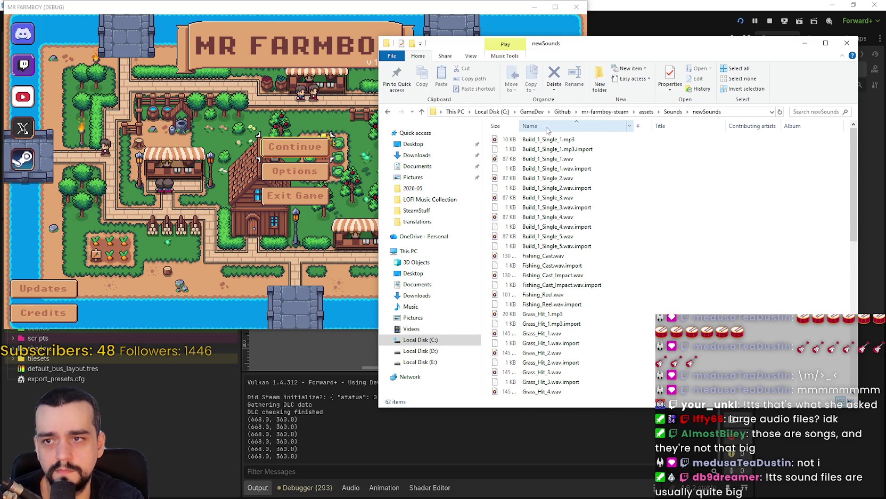
{"action": "left_click_drag", "start_coordinate": [613, 127], "coordinate": [614, 128]}
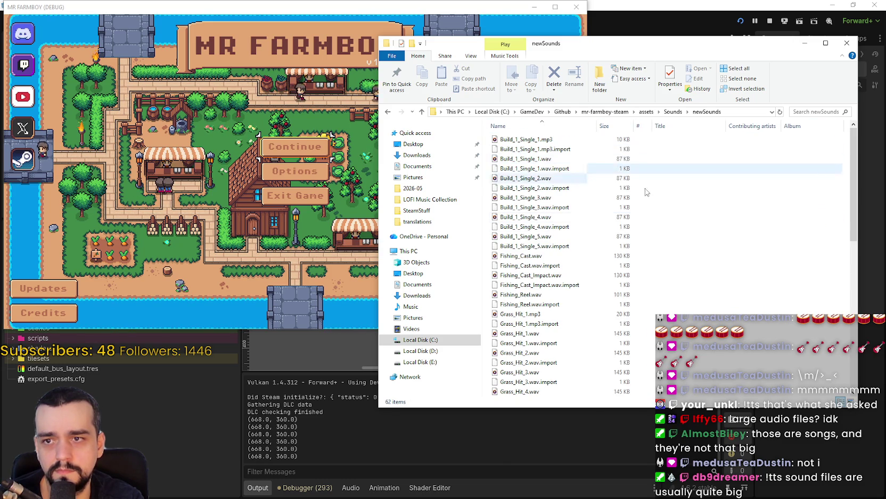
{"action": "scroll", "coordinate": [613, 251], "scroll_direction": "down", "scroll_amount": 7}
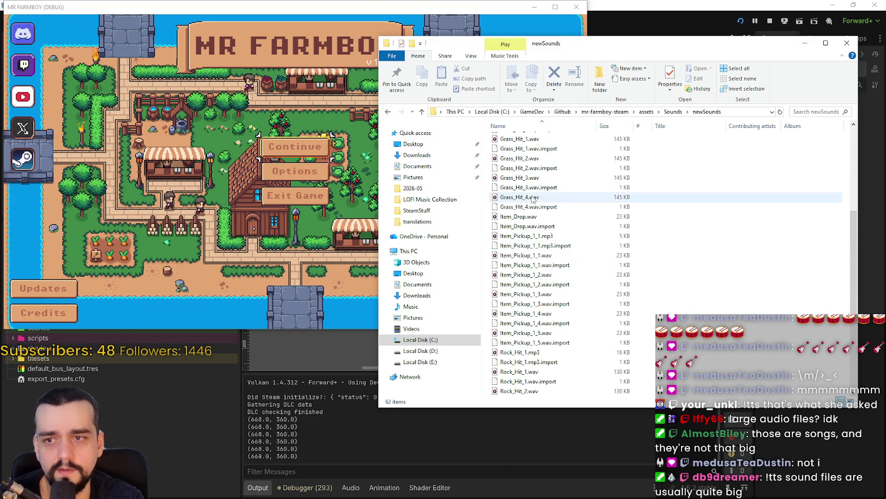
{"action": "left_click", "coordinate": [607, 197]}
{"action": "scroll", "coordinate": [607, 213], "scroll_direction": "down", "scroll_amount": 3}
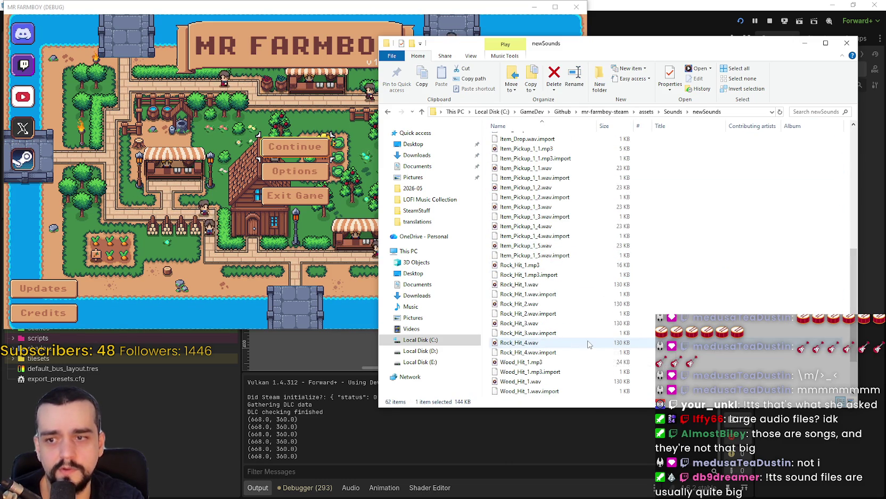
{"action": "left_click", "coordinate": [673, 111]}
In the Music folder, check sizes of What Clouds Are Made Of.ogg and Wildflowers By The River.ogg.
{"action": "double_click", "coordinate": [522, 139]}
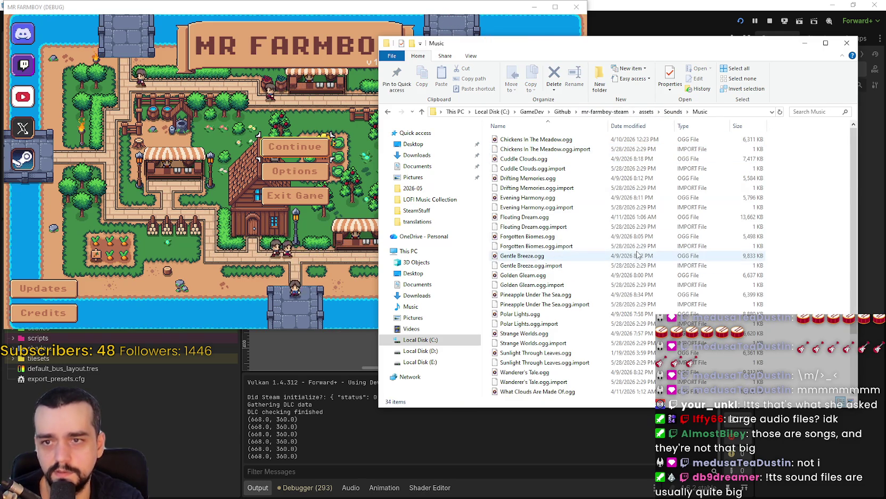
{"action": "scroll", "coordinate": [559, 250], "scroll_direction": "down", "scroll_amount": 3}
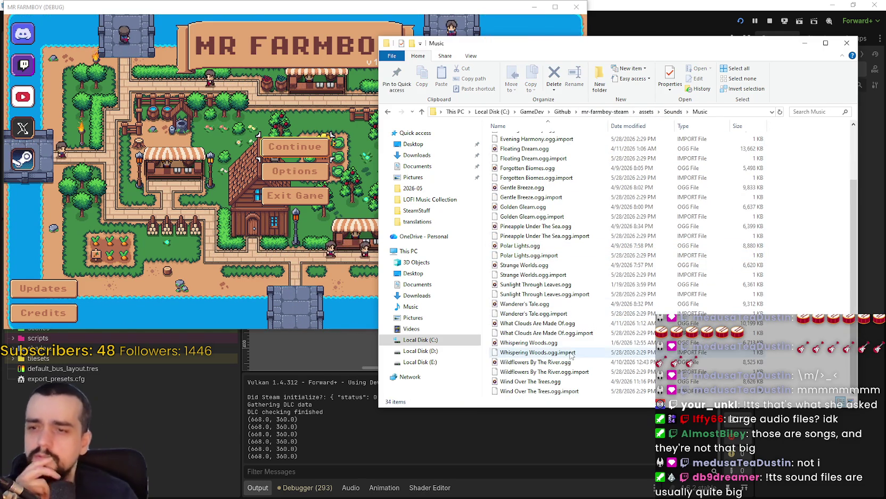
{"action": "left_click", "coordinate": [574, 323]}
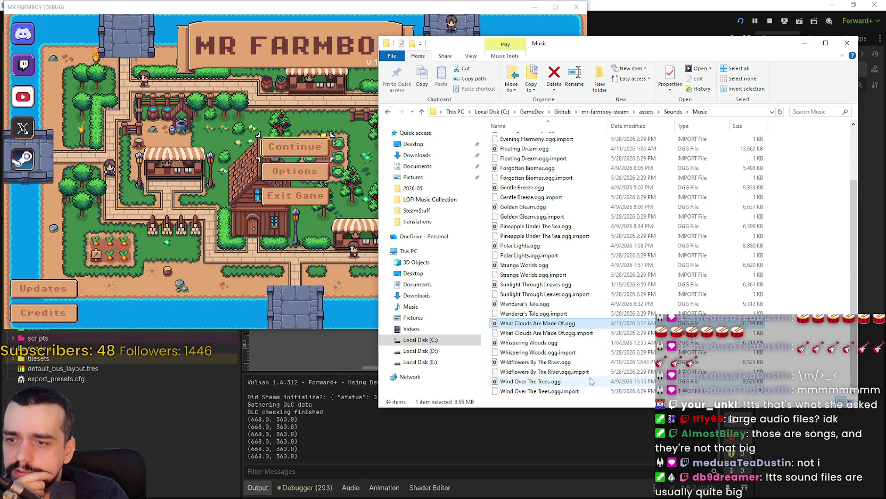
{"action": "mouse_move", "coordinate": [591, 380]}
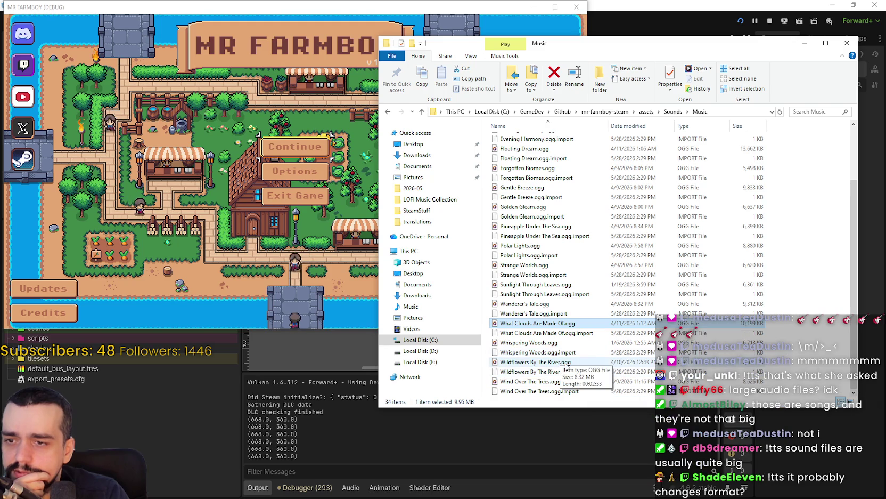
{"action": "left_click", "coordinate": [567, 367]}
{"action": "scroll", "coordinate": [569, 365], "scroll_direction": "up", "scroll_amount": 2}
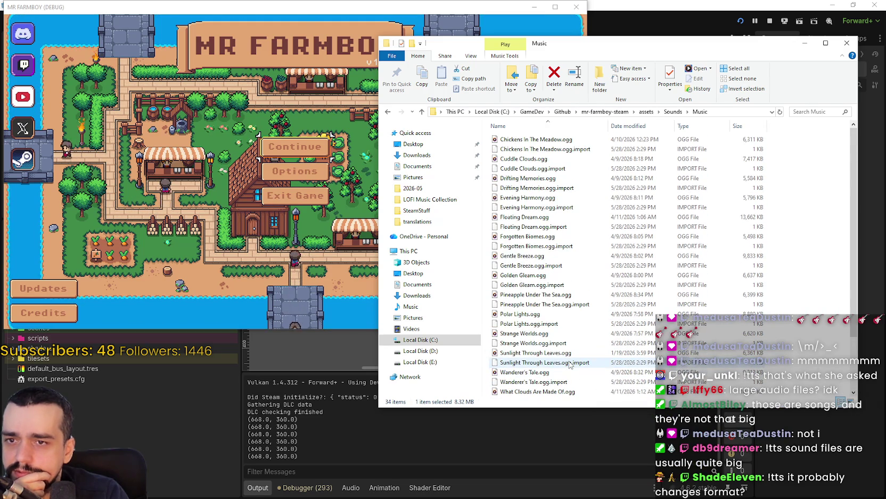
{"action": "scroll", "coordinate": [570, 364], "scroll_direction": "down", "scroll_amount": 2}
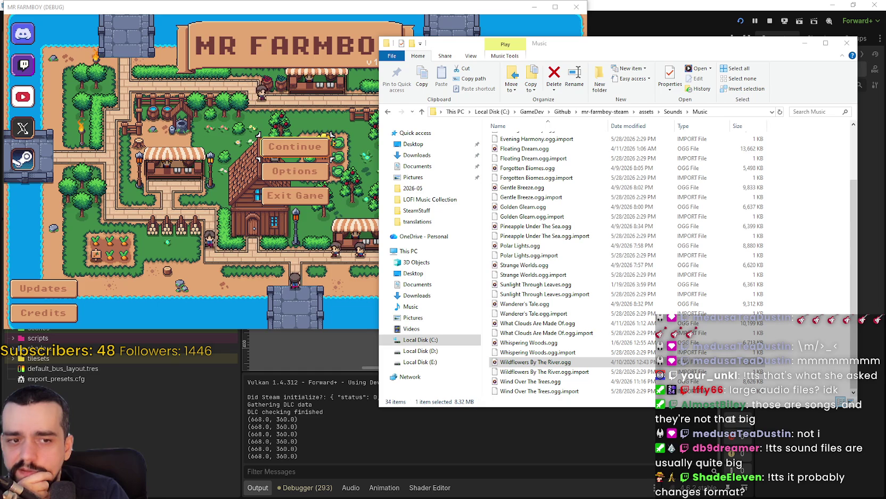
Open a new Explorer window and select, then deselect, the 17 Cozy Tunes ogg files.
{"action": "key", "text": "super+e"}
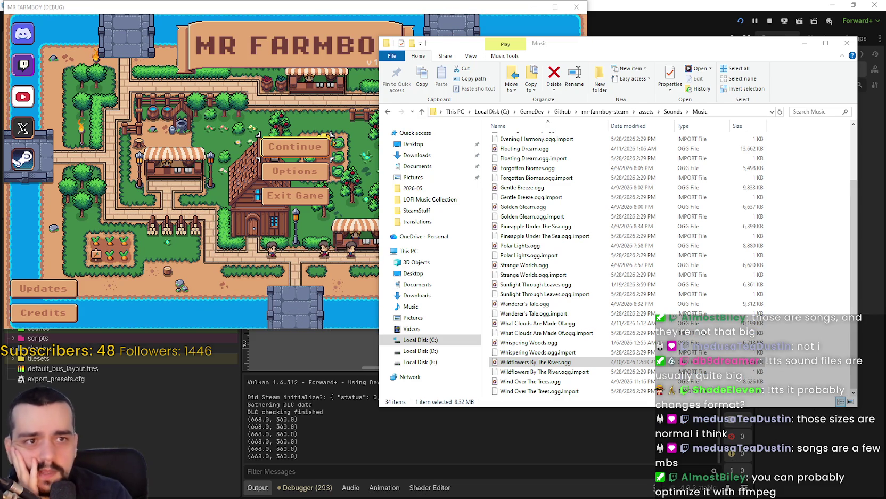
{"action": "key", "text": "alt+Tab"}
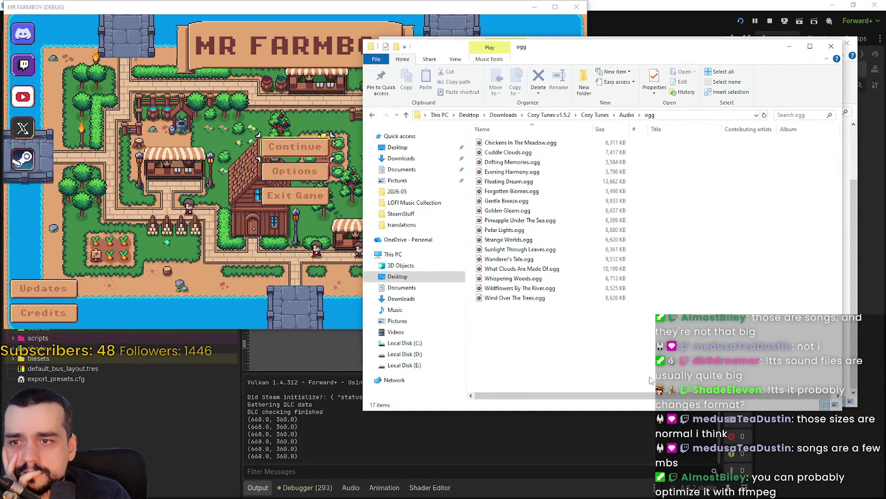
{"action": "left_click_drag", "start_coordinate": [709, 343], "coordinate": [547, 172]}
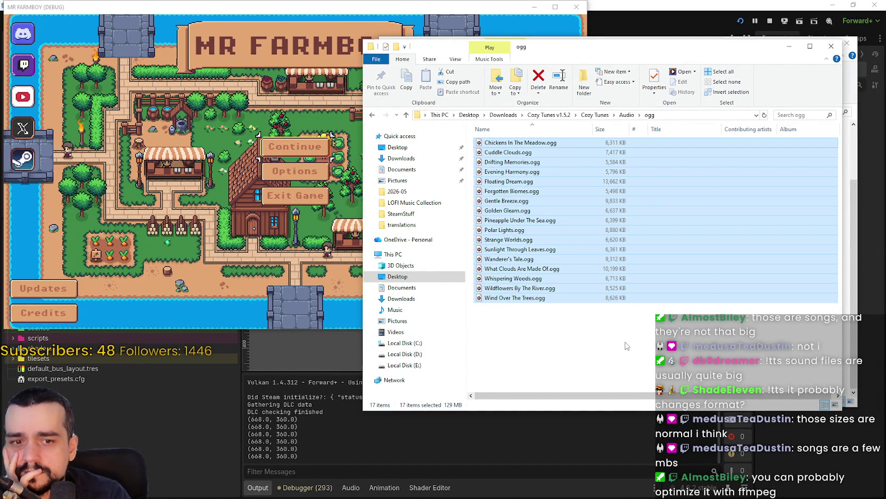
{"action": "left_click", "coordinate": [626, 346]}
Back in the project's Music folder, recheck What Clouds Are Made Of and Wildflowers By The River sizes, then go up to Sounds.
{"action": "key", "text": "alt+Tab"}
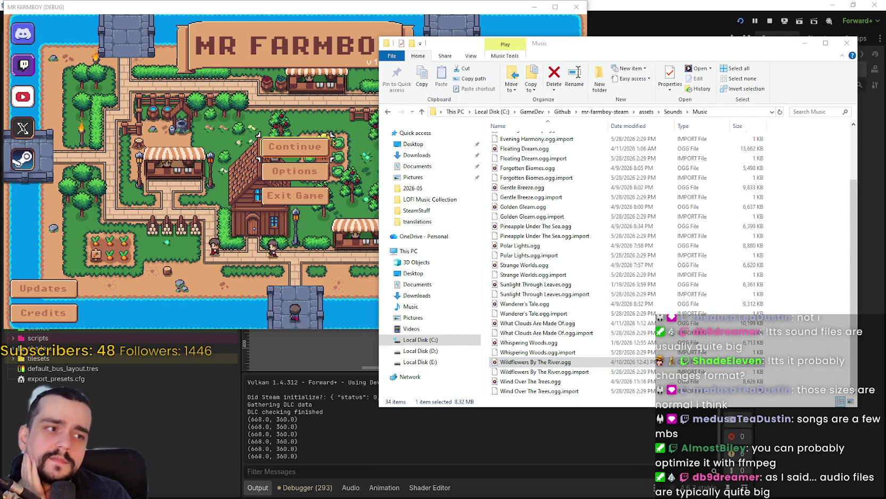
{"action": "left_click", "coordinate": [630, 324]}
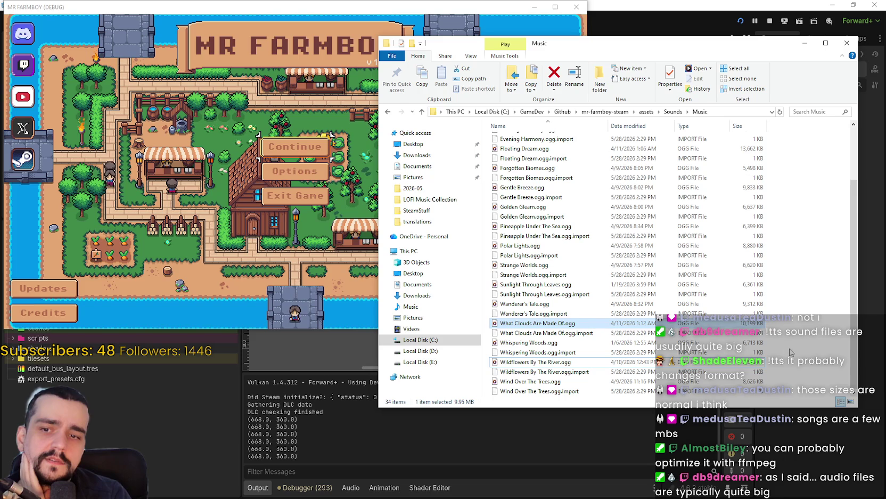
{"action": "left_click_drag", "start_coordinate": [793, 370], "coordinate": [630, 365]}
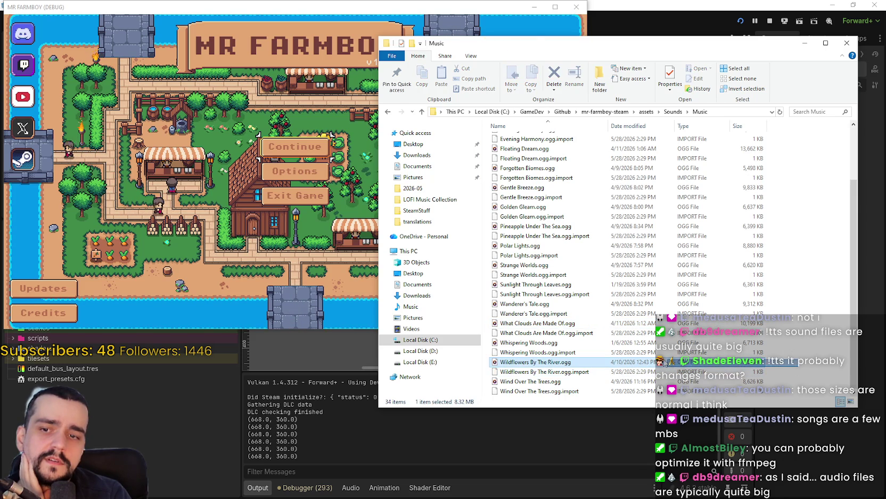
{"action": "left_click_drag", "start_coordinate": [801, 355], "coordinate": [796, 374]}
{"action": "left_click", "coordinate": [665, 365]}
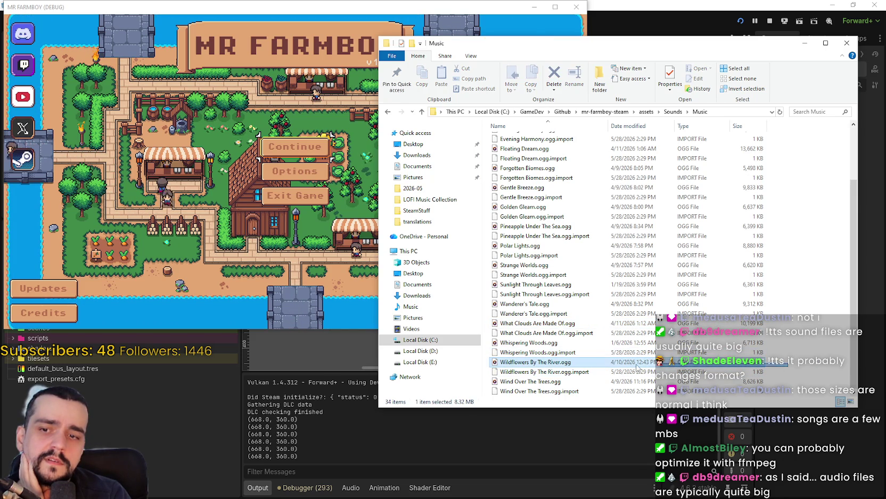
{"action": "scroll", "coordinate": [785, 361], "scroll_direction": "up", "scroll_amount": 2}
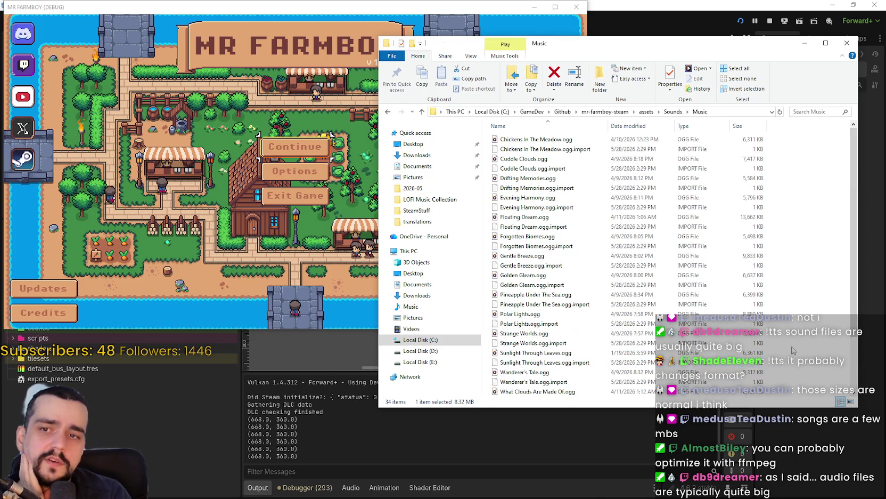
{"action": "scroll", "coordinate": [784, 348], "scroll_direction": "down", "scroll_amount": 2}
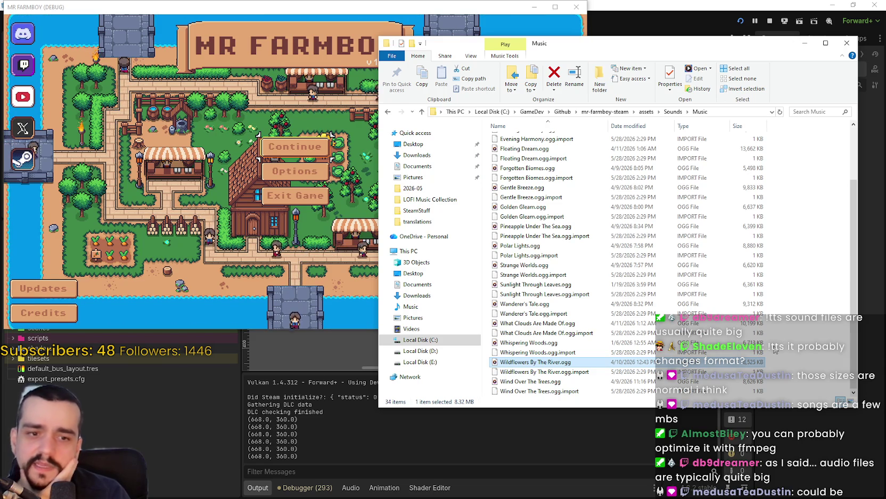
{"action": "scroll", "coordinate": [774, 345], "scroll_direction": "up", "scroll_amount": 2}
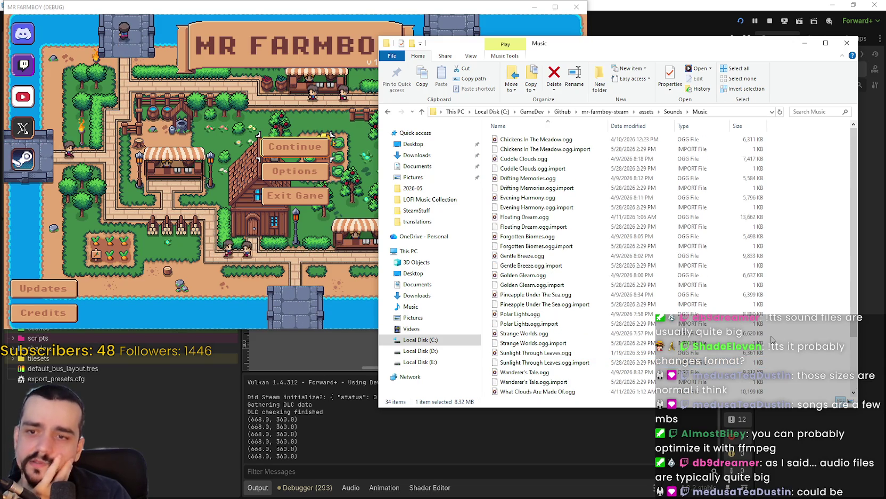
{"action": "left_click", "coordinate": [673, 111]}
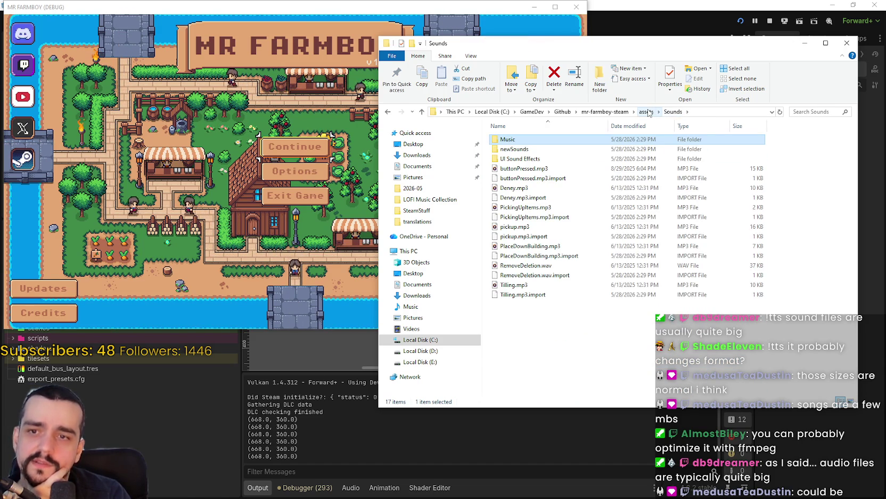
Go up to mr-farmboy-steam and view the addons and data folders' properties.
{"action": "left_click", "coordinate": [642, 112]}
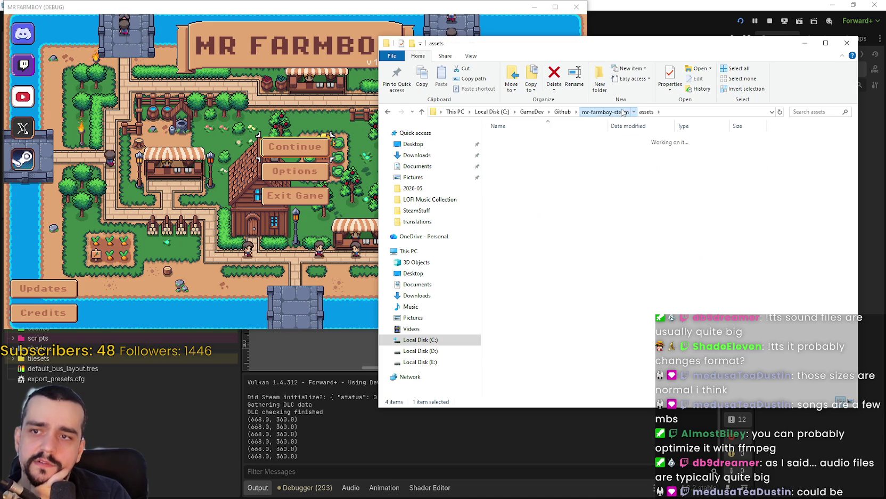
{"action": "left_click", "coordinate": [604, 111]}
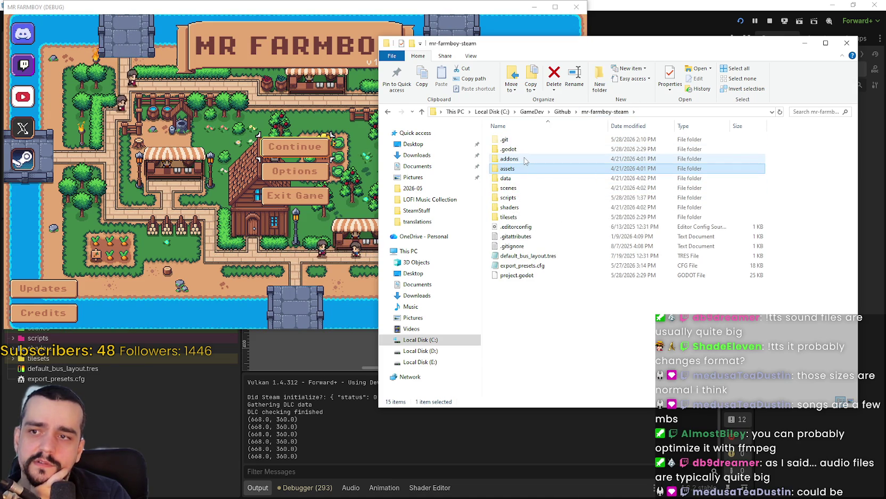
{"action": "right_click", "coordinate": [515, 159]}
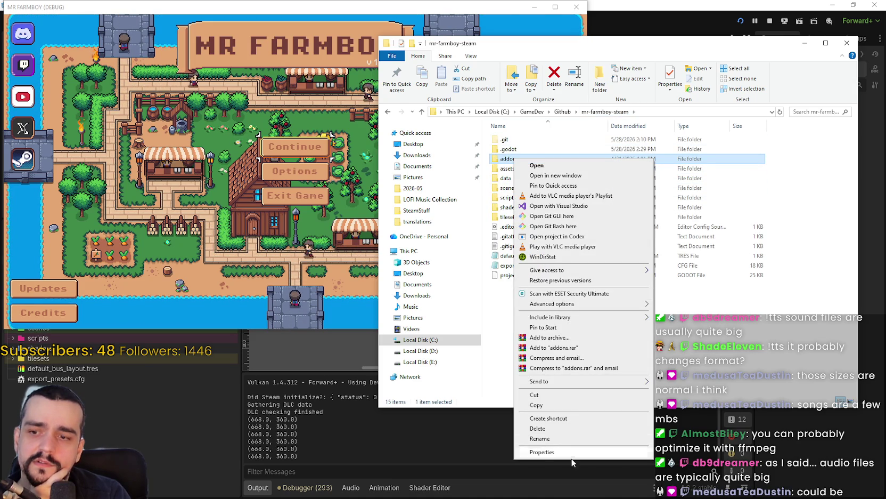
{"action": "left_click", "coordinate": [543, 452]}
{"action": "left_click", "coordinate": [624, 370]}
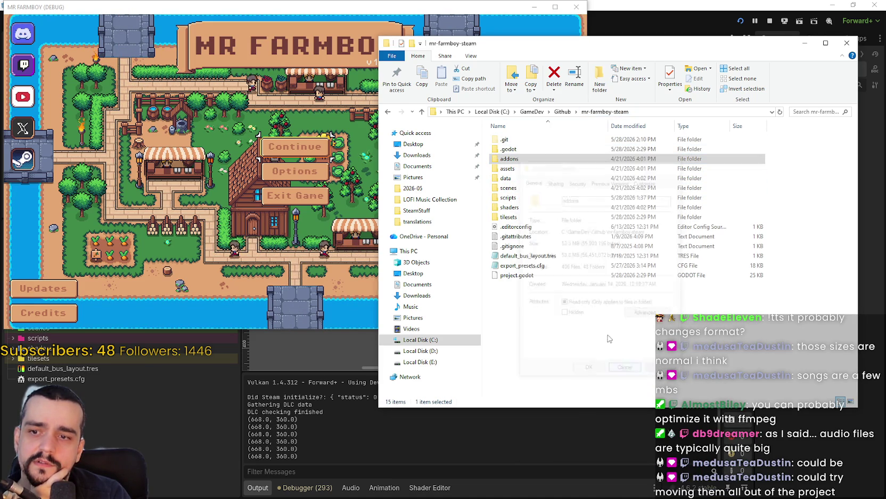
{"action": "right_click", "coordinate": [509, 179]}
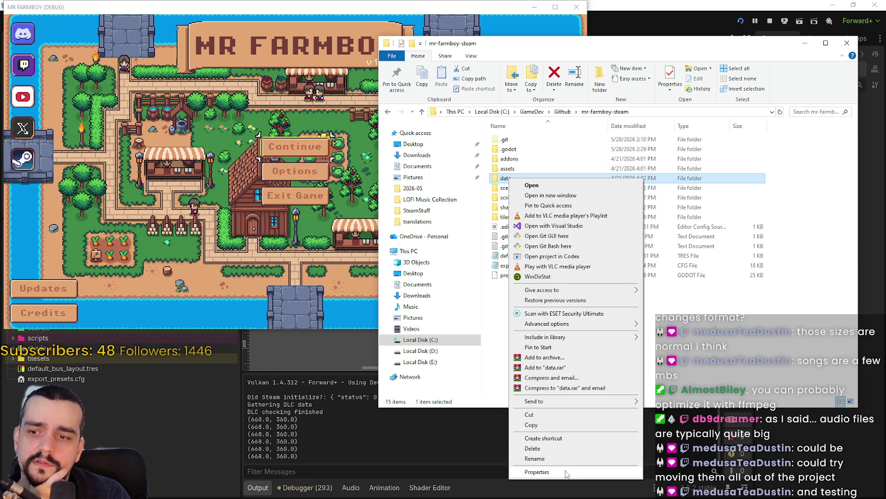
{"action": "left_click", "coordinate": [560, 471]}
{"action": "left_click", "coordinate": [623, 390]}
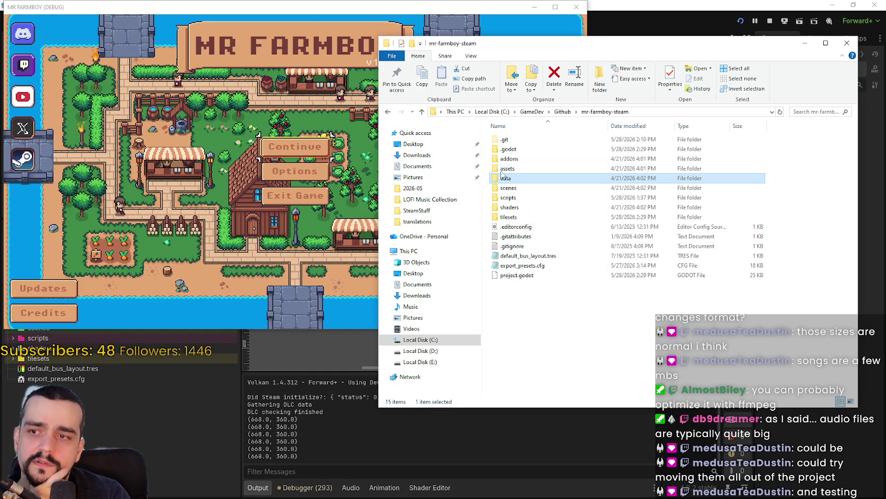
View the assets folder's properties (133 MB, 244 files), then open the data folder.
{"action": "left_click", "coordinate": [509, 168]}
{"action": "right_click", "coordinate": [510, 168]}
{"action": "left_click", "coordinate": [537, 458]}
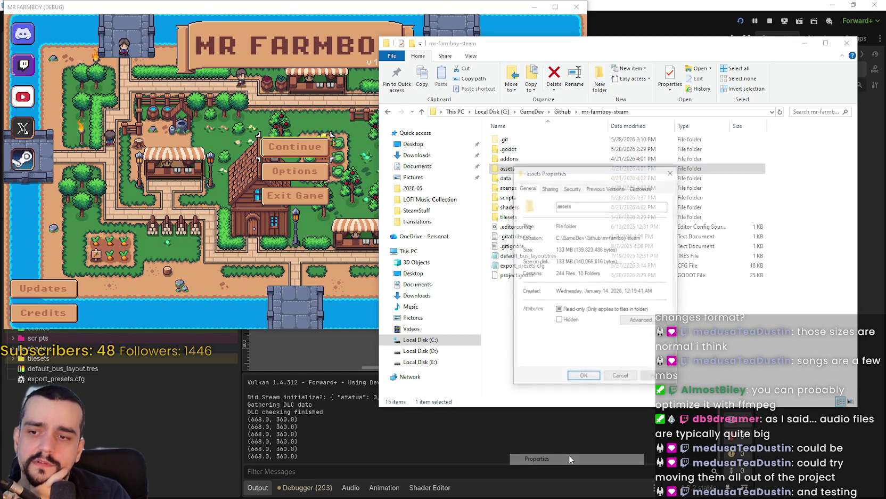
{"action": "left_click", "coordinate": [624, 391]}
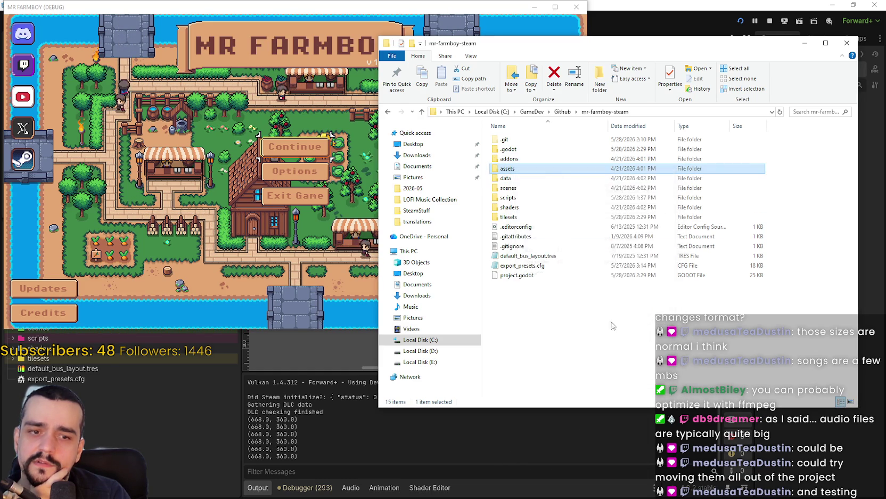
{"action": "left_click", "coordinate": [506, 179]}
{"action": "right_click", "coordinate": [506, 179]}
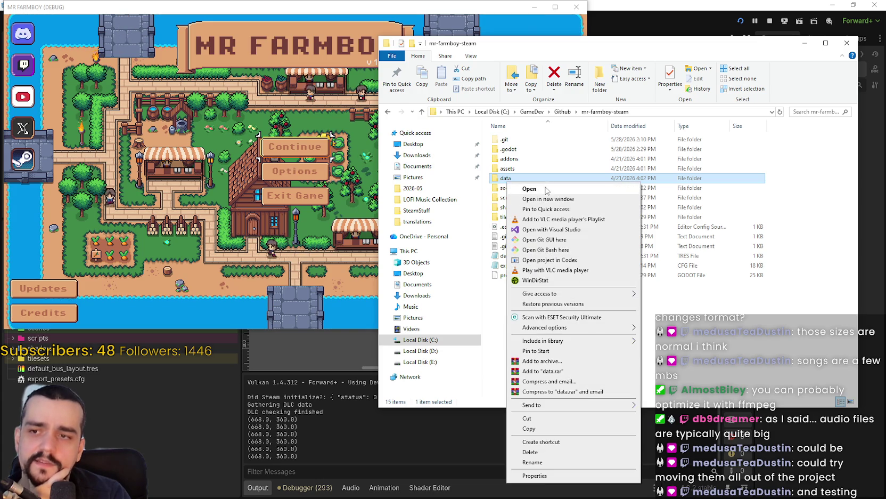
{"action": "left_click", "coordinate": [530, 189]}
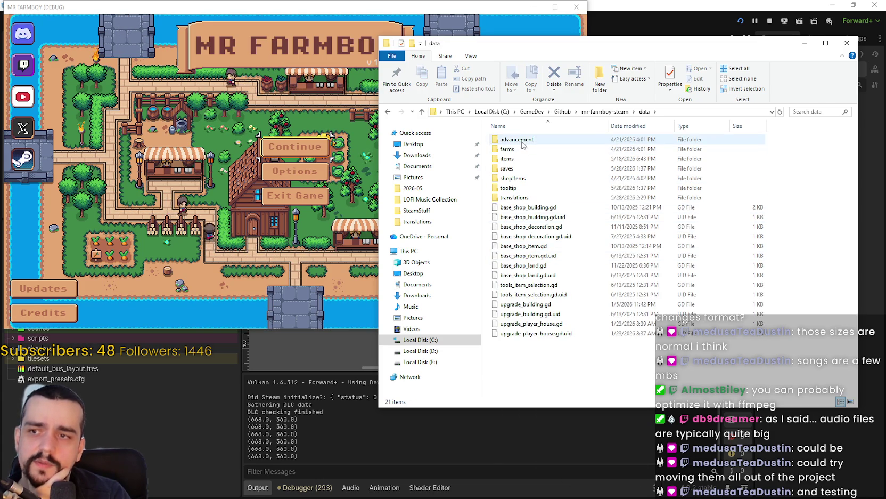
Go into items > inventory > dishes and check that NewExport.zip there is 64.0 MB.
{"action": "mouse_move", "coordinate": [519, 201]}
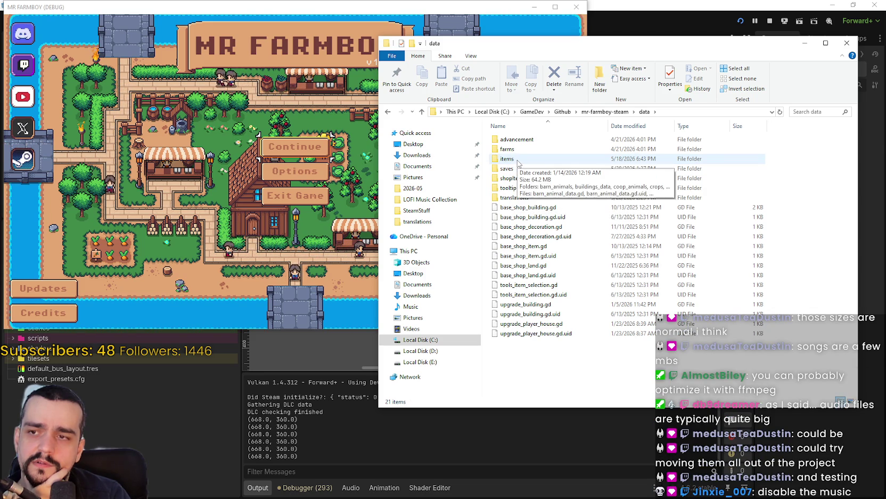
{"action": "double_click", "coordinate": [518, 160]}
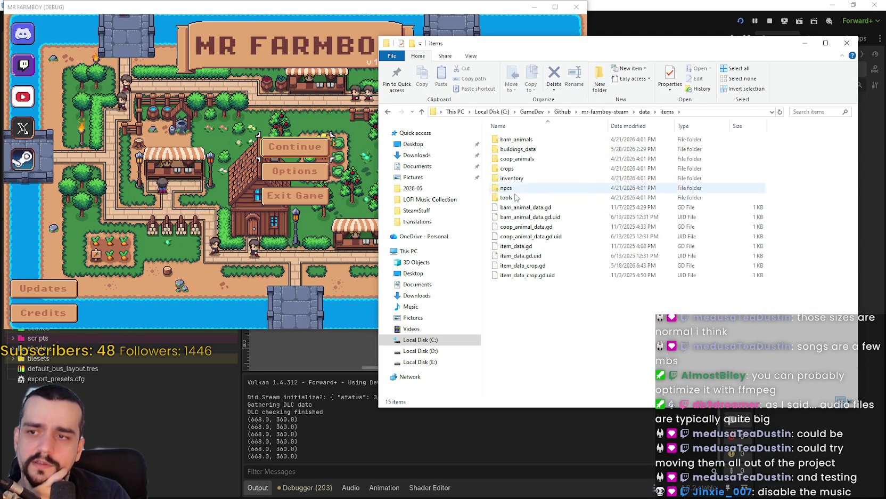
{"action": "double_click", "coordinate": [515, 178]}
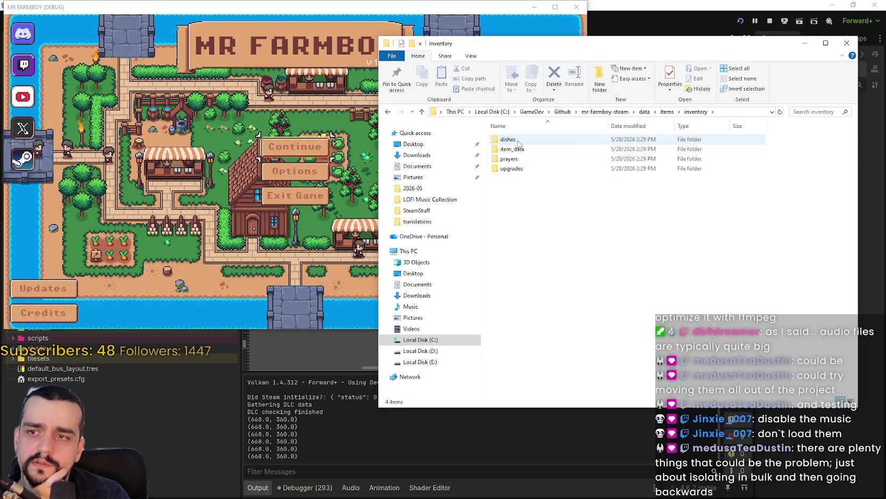
{"action": "double_click", "coordinate": [509, 140]}
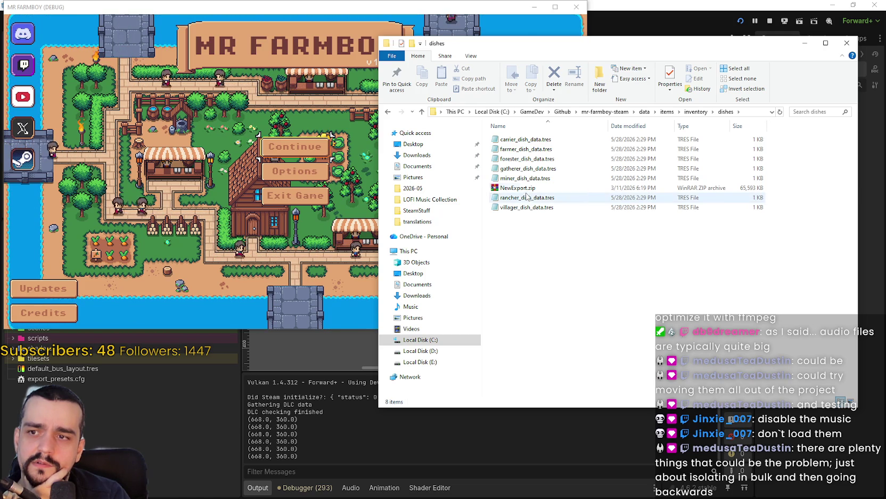
{"action": "mouse_move", "coordinate": [525, 193]}
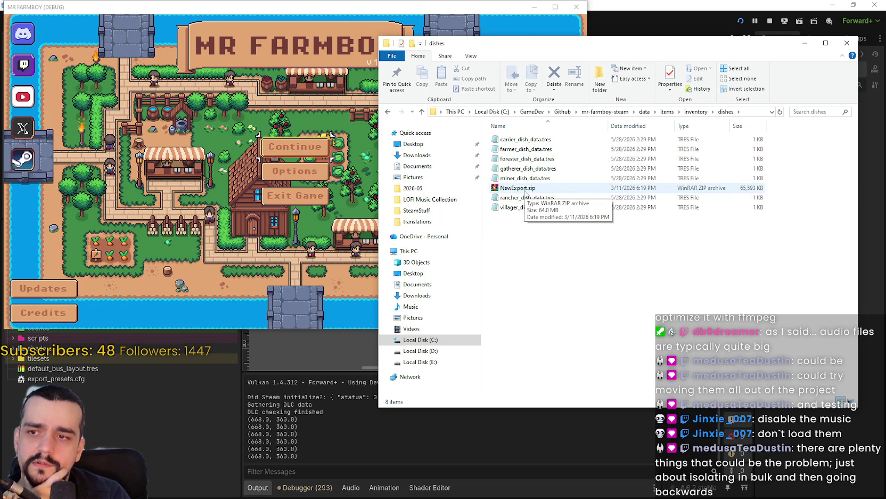
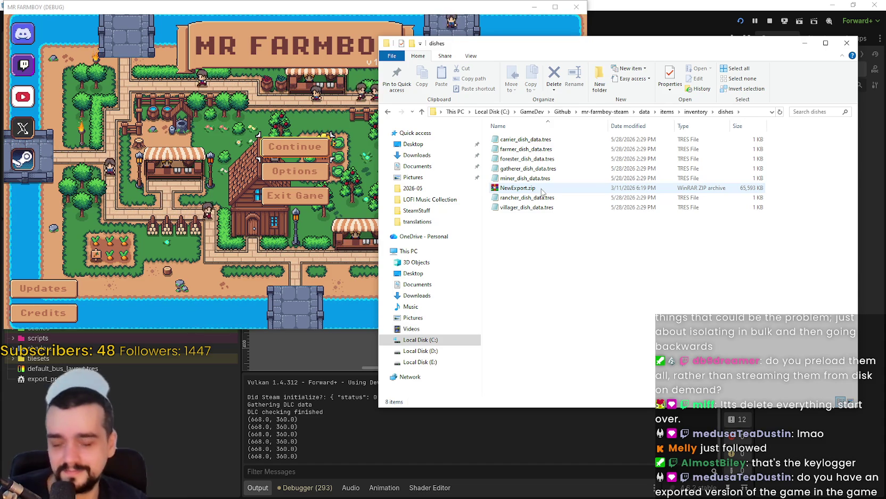
Check NewExport.zip's contents, then delete the archive from the dishes folder.
{"action": "double_click", "coordinate": [542, 190]}
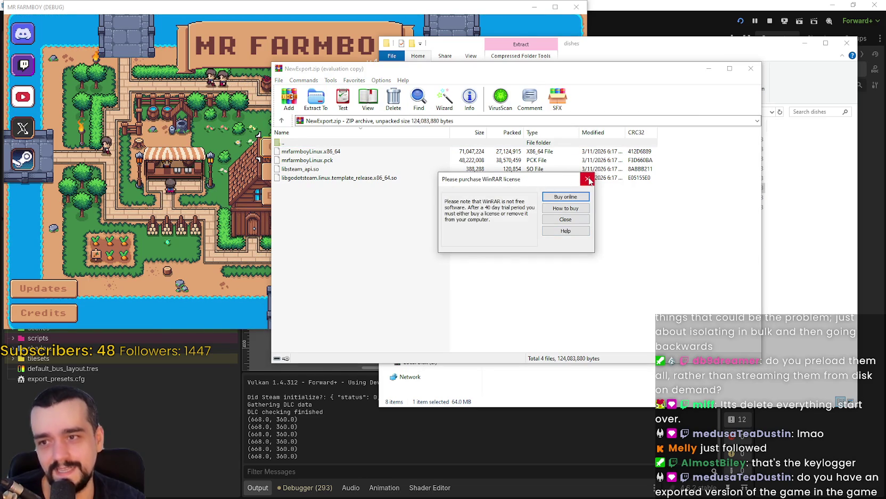
{"action": "left_click", "coordinate": [567, 229]}
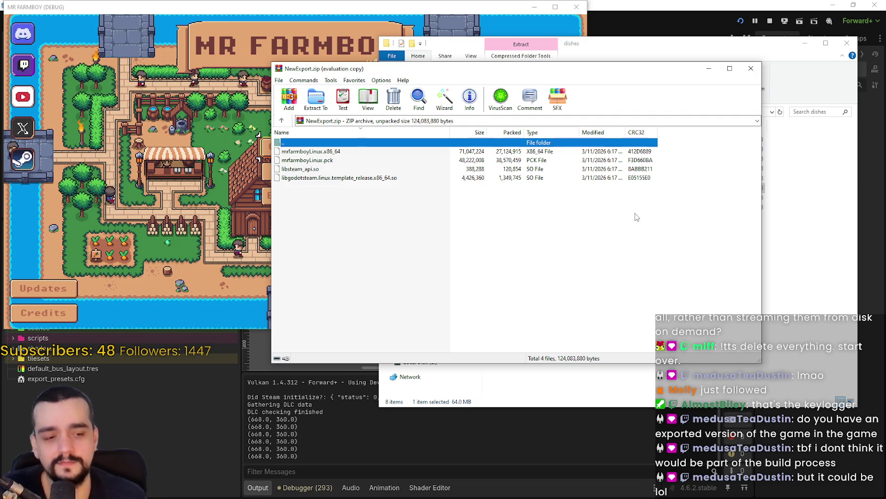
{"action": "key", "text": "Escape"}
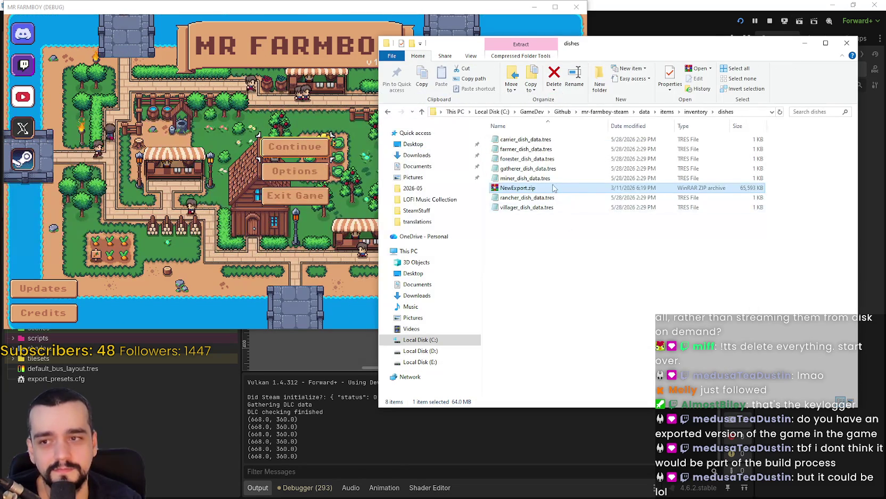
{"action": "right_click", "coordinate": [549, 184]}
{"action": "right_click", "coordinate": [538, 190]}
{"action": "left_click", "coordinate": [562, 355]}
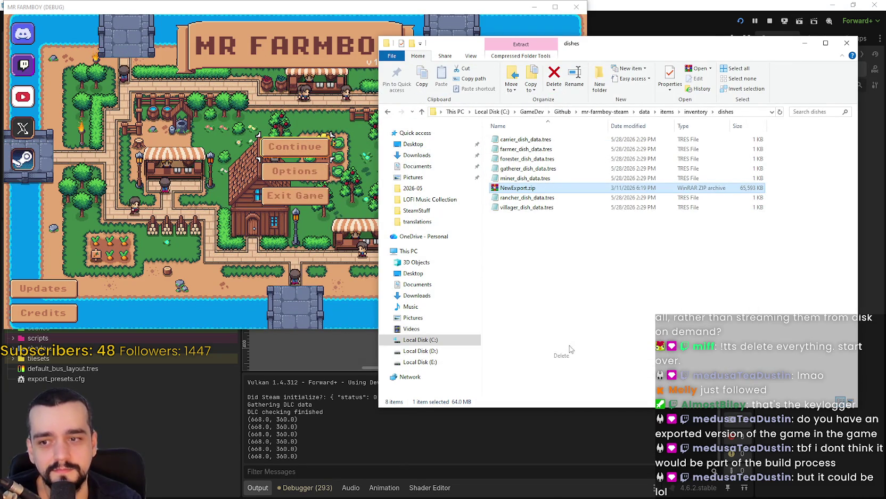
Navigate up to mr-farmboy-steam's addons folder and view the godotsteam folder's Properties.
{"action": "left_click", "coordinate": [645, 111]}
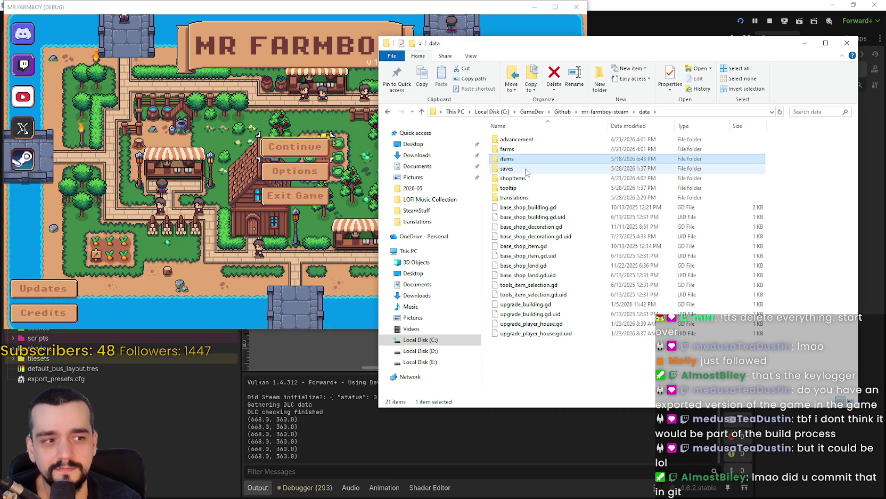
{"action": "left_click", "coordinate": [590, 432]}
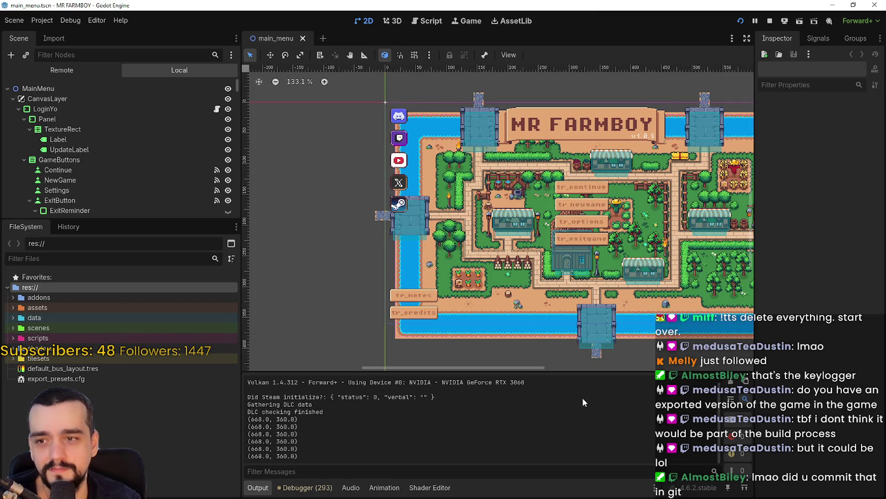
{"action": "key", "text": "alt+Tab"}
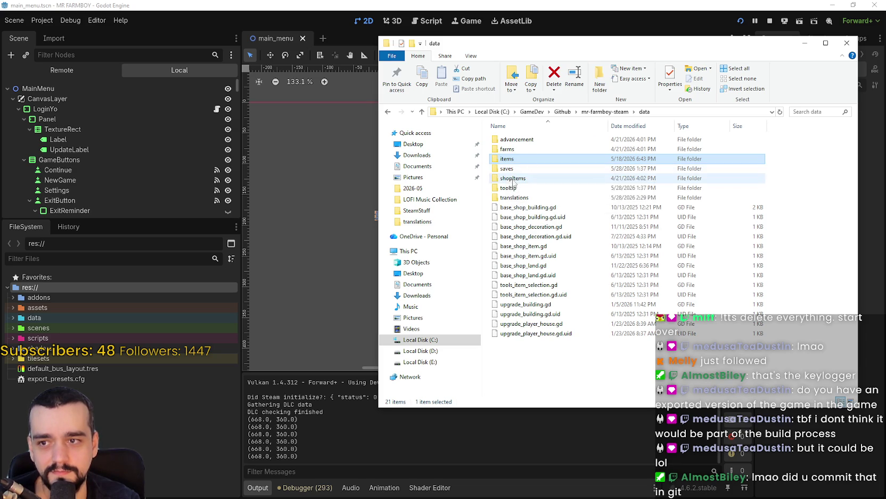
{"action": "left_click", "coordinate": [604, 111]}
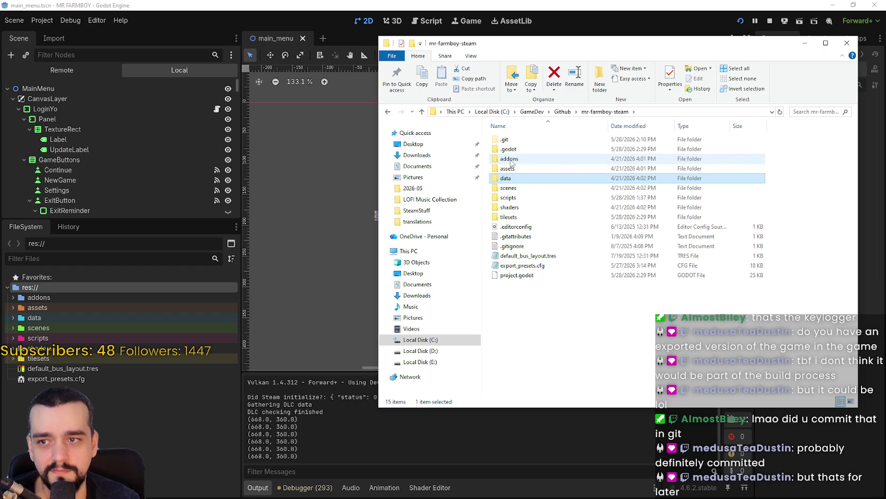
{"action": "double_click", "coordinate": [510, 159]}
{"action": "right_click", "coordinate": [529, 221]}
{"action": "key", "text": "Escape"}
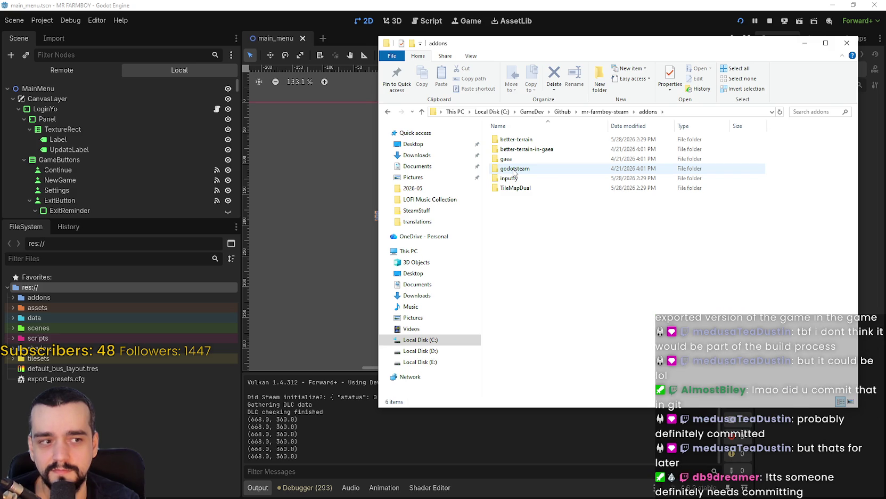
{"action": "right_click", "coordinate": [514, 169]}
{"action": "left_click", "coordinate": [533, 466]}
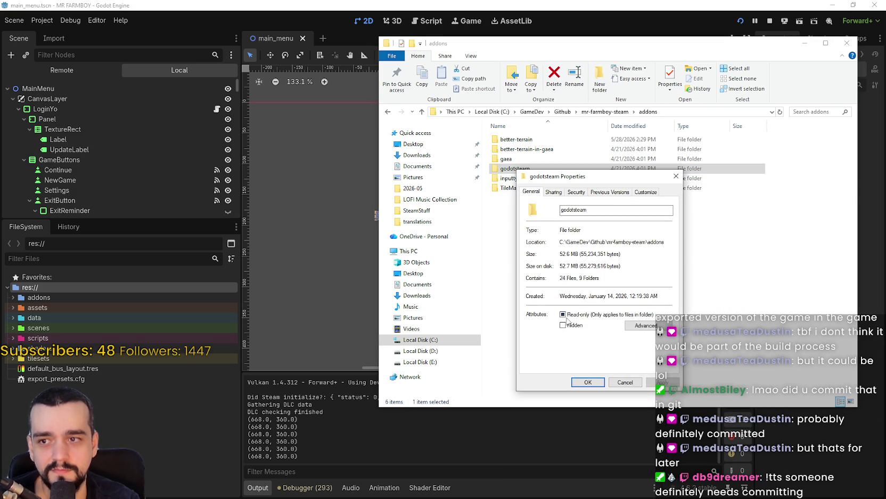
Close the godotsteam Properties and look through the godotsteam folder's contents.
{"action": "left_click", "coordinate": [637, 384]}
{"action": "double_click", "coordinate": [516, 169]}
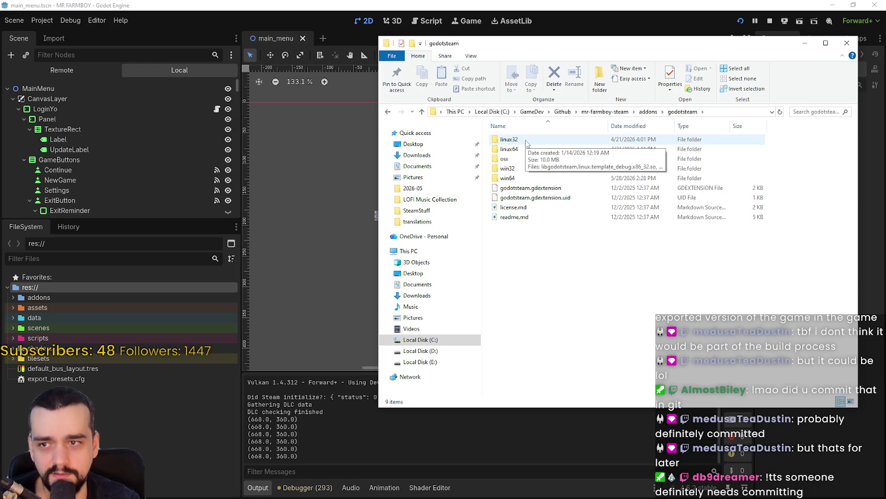
{"action": "mouse_move", "coordinate": [522, 153]}
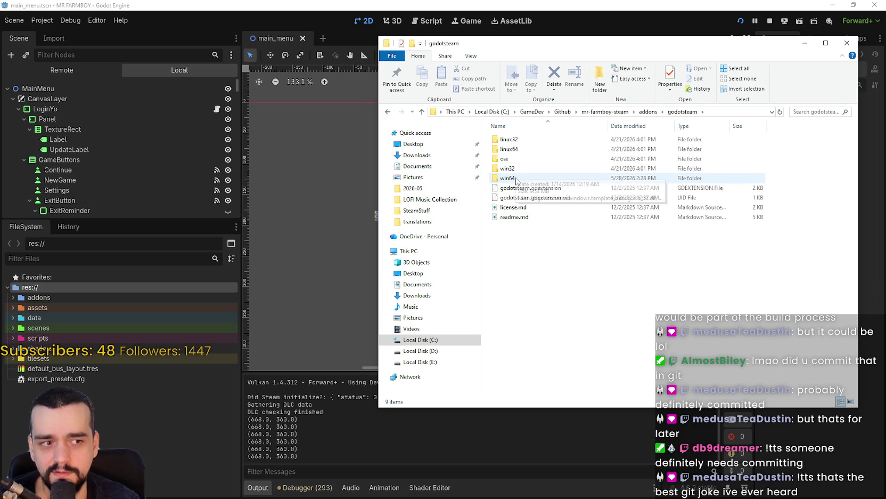
{"action": "mouse_move", "coordinate": [517, 181]}
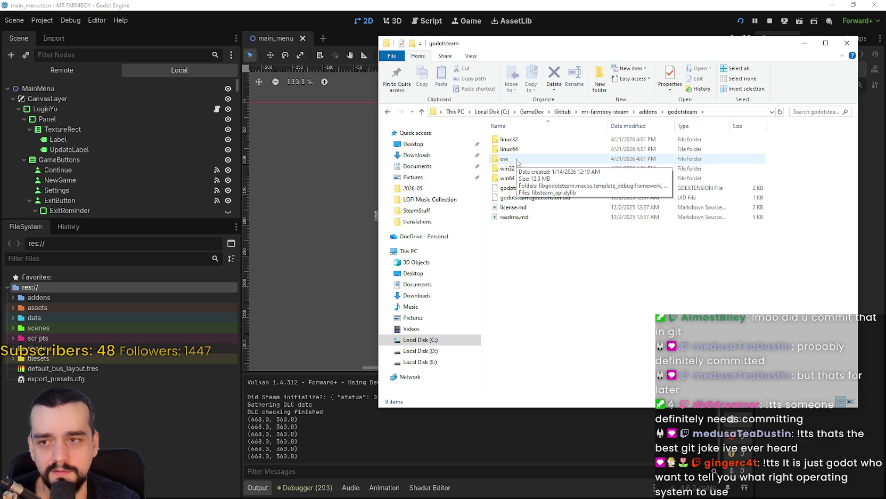
{"action": "left_click", "coordinate": [648, 111]}
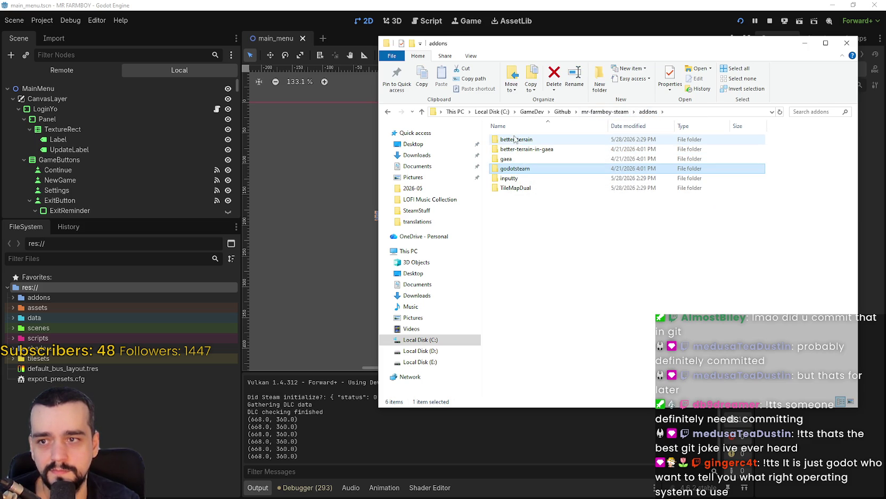
Check the linux32 subfolder, then go back up to the mr-farmboy-steam project folder.
{"action": "double_click", "coordinate": [525, 169]}
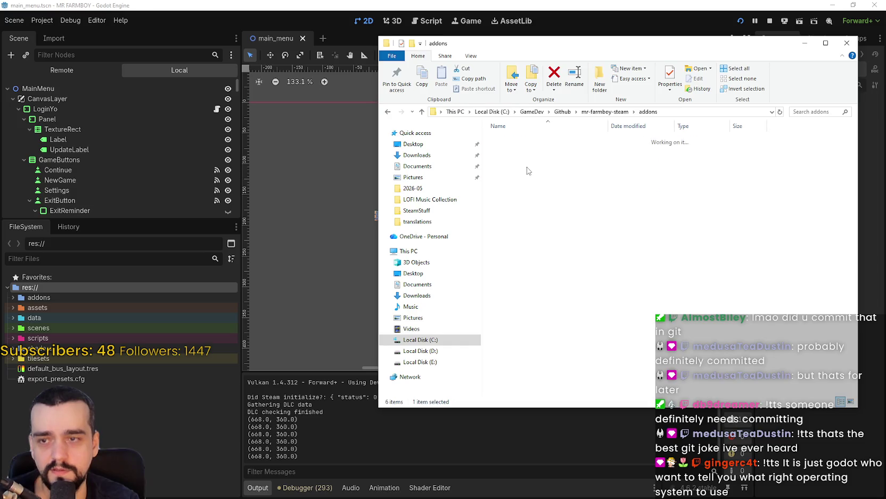
{"action": "double_click", "coordinate": [514, 140]}
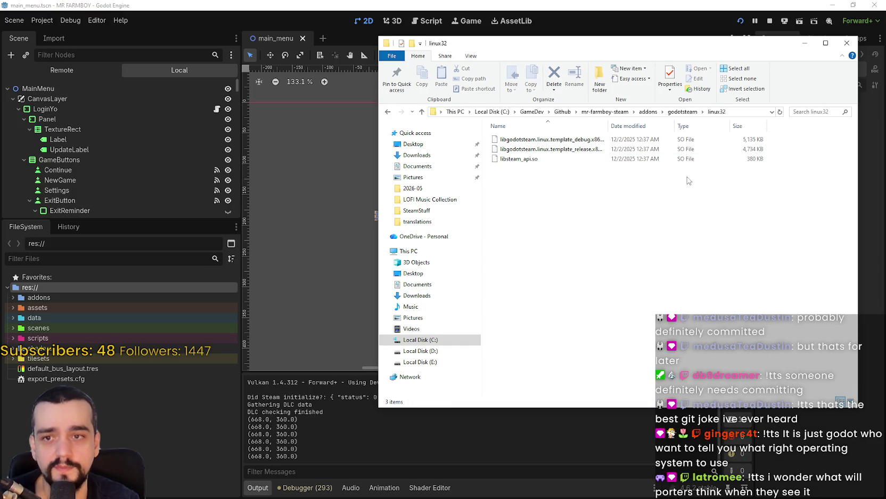
{"action": "left_click", "coordinate": [682, 112]}
{"action": "left_click", "coordinate": [649, 112]}
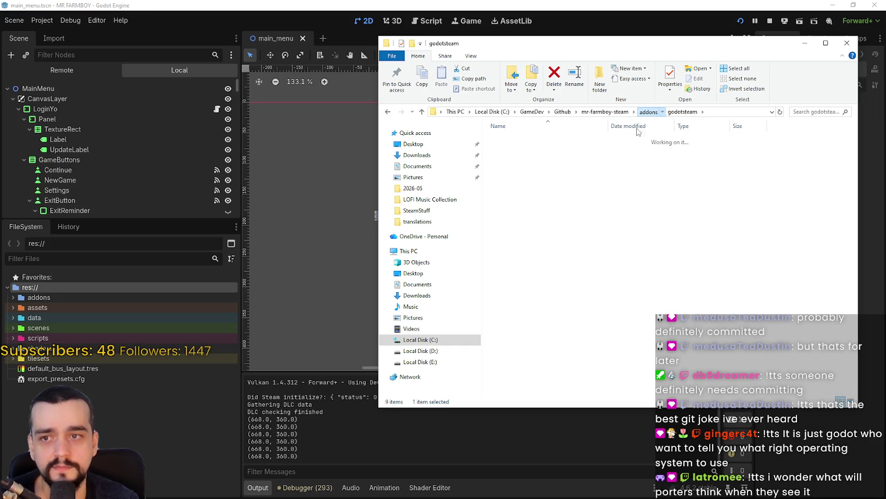
{"action": "left_click", "coordinate": [567, 214]}
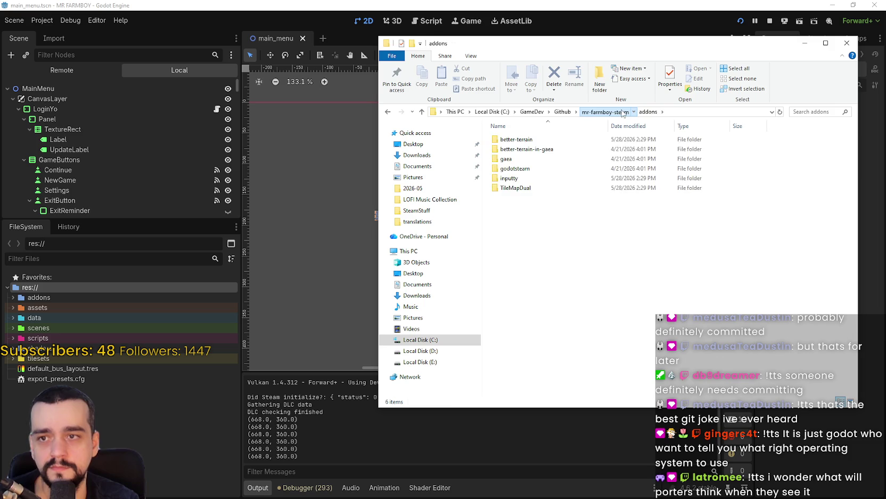
{"action": "left_click", "coordinate": [602, 111]}
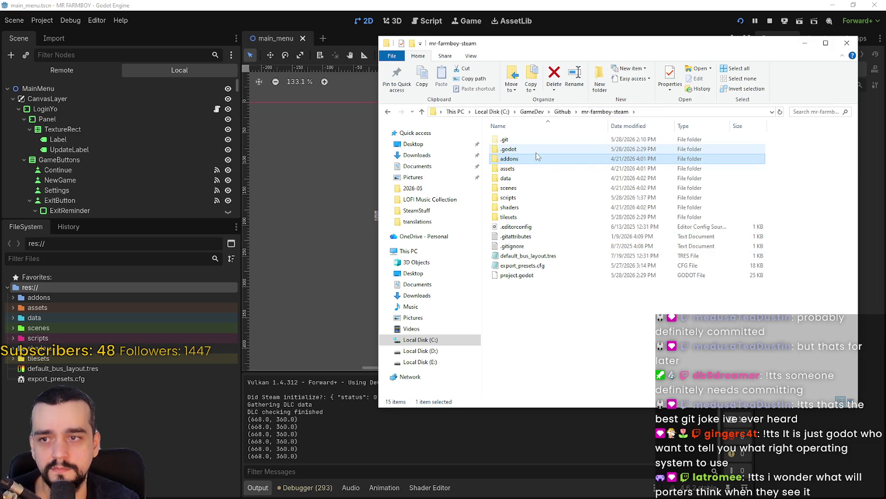
Browse the .godot folder's imported and editor caches, then bring the Godot editor forward.
{"action": "double_click", "coordinate": [531, 152]}
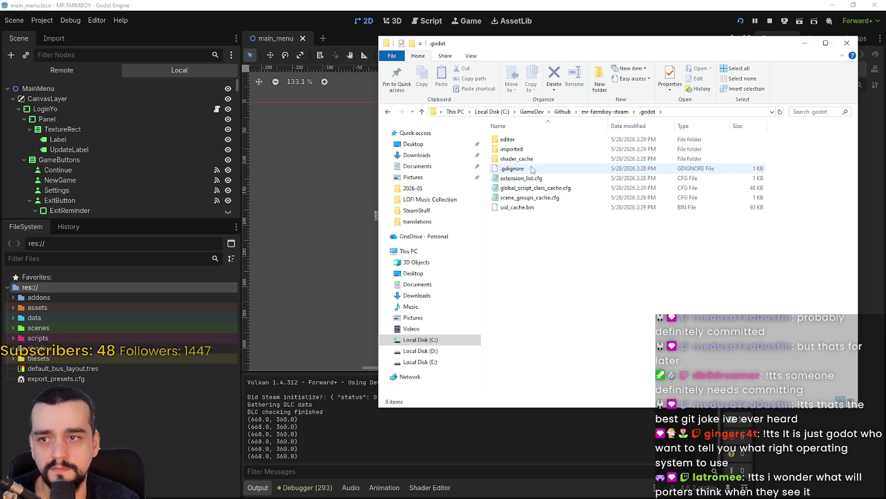
{"action": "double_click", "coordinate": [512, 149]}
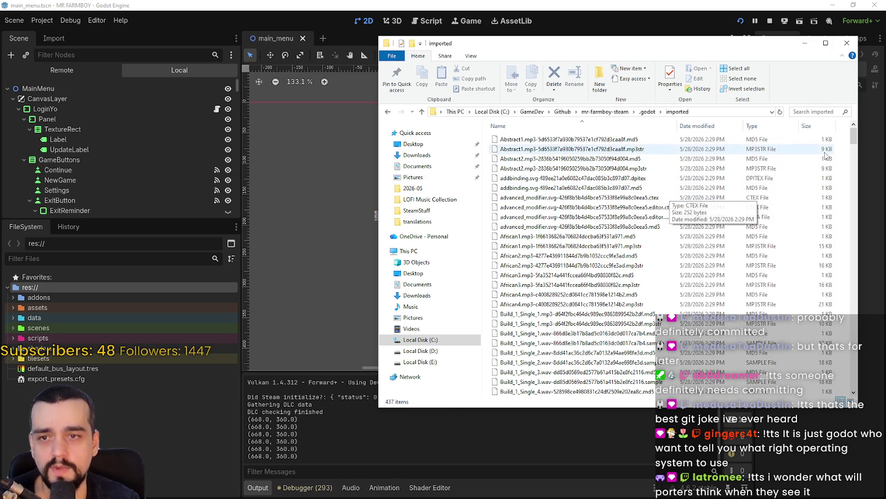
{"action": "mouse_move", "coordinate": [853, 140]}
{"action": "left_mouse_down"}
{"action": "mouse_move", "coordinate": [842, 193]}
{"action": "mouse_move", "coordinate": [840, 333]}
{"action": "mouse_move", "coordinate": [852, 140]}
{"action": "left_mouse_up"}
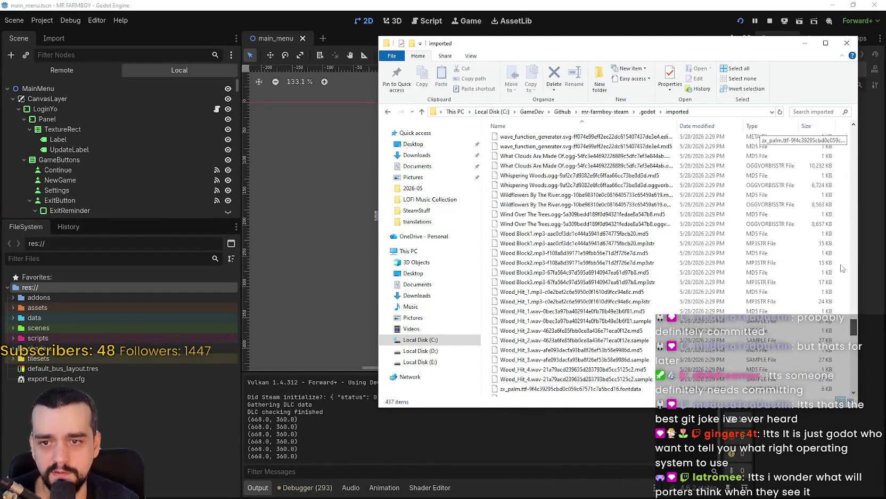
{"action": "left_click", "coordinate": [647, 111]}
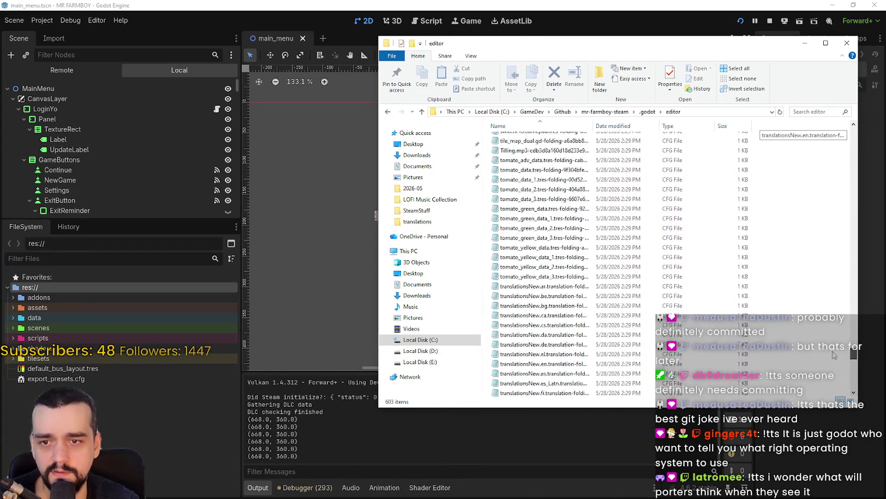
{"action": "left_click", "coordinate": [648, 112]}
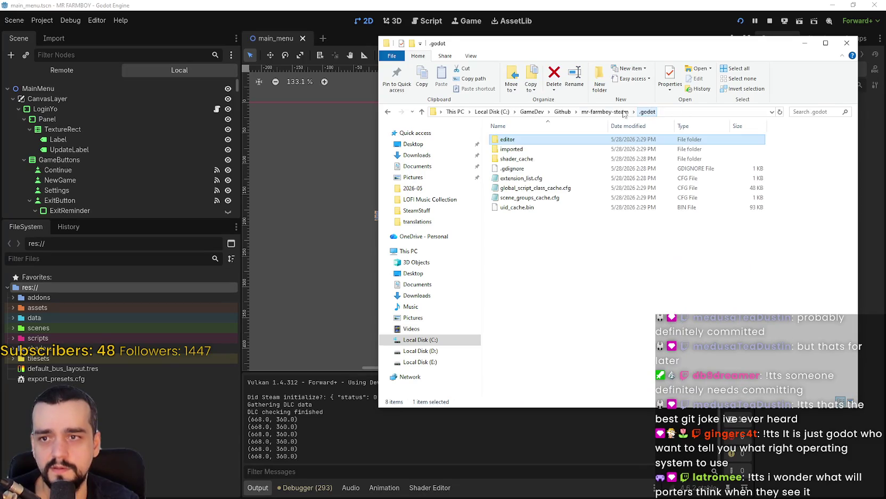
{"action": "left_click", "coordinate": [606, 244]}
{"action": "left_click", "coordinate": [732, 10]}
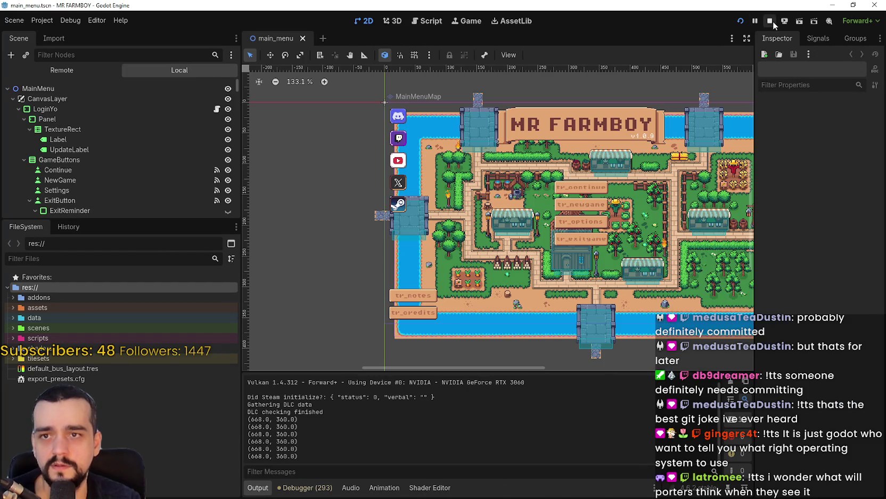
Restart the game in debug, and browse via Github to the mr-farmboy-exports folder.
{"action": "left_click", "coordinate": [770, 21]}
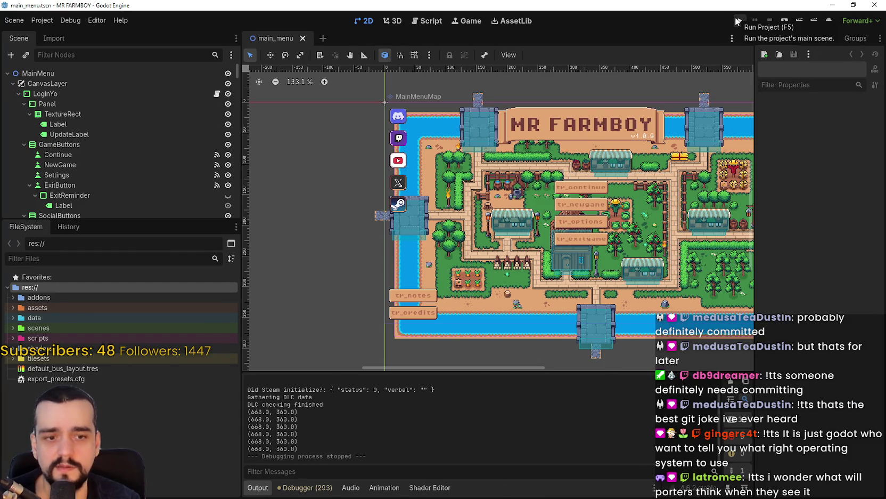
{"action": "left_click", "coordinate": [740, 22]}
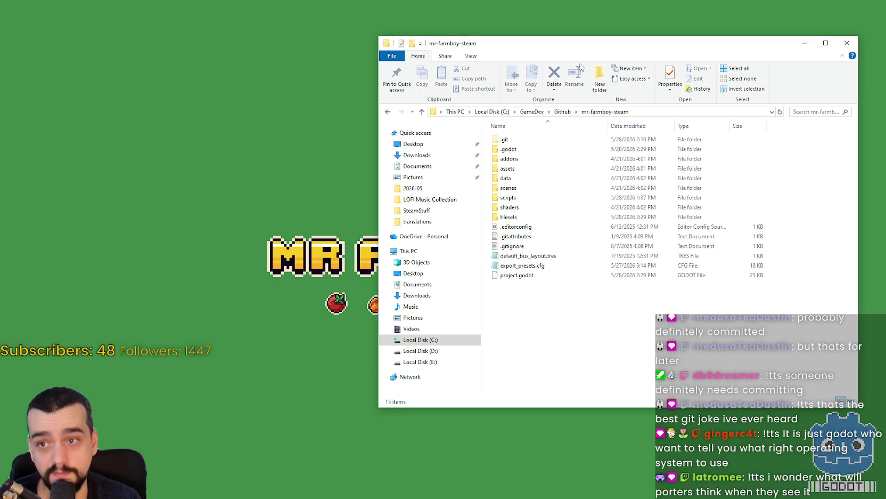
{"action": "left_click", "coordinate": [533, 111]}
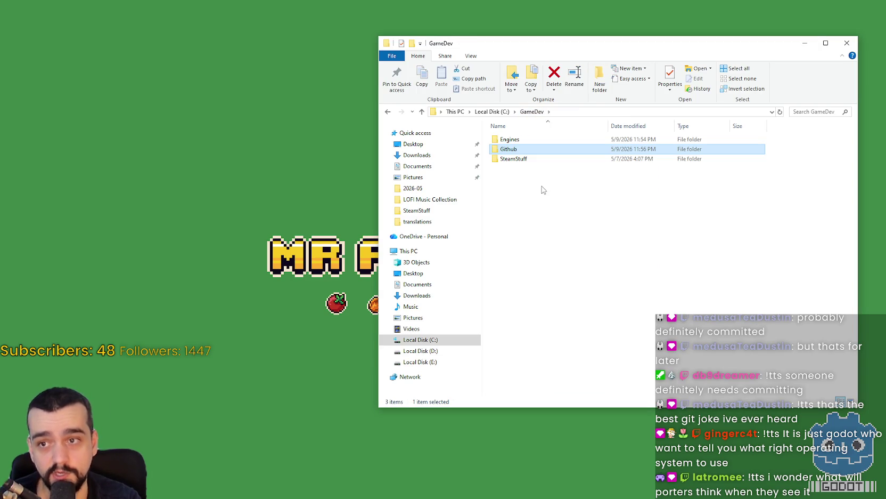
{"action": "double_click", "coordinate": [522, 152]}
{"action": "double_click", "coordinate": [533, 187]}
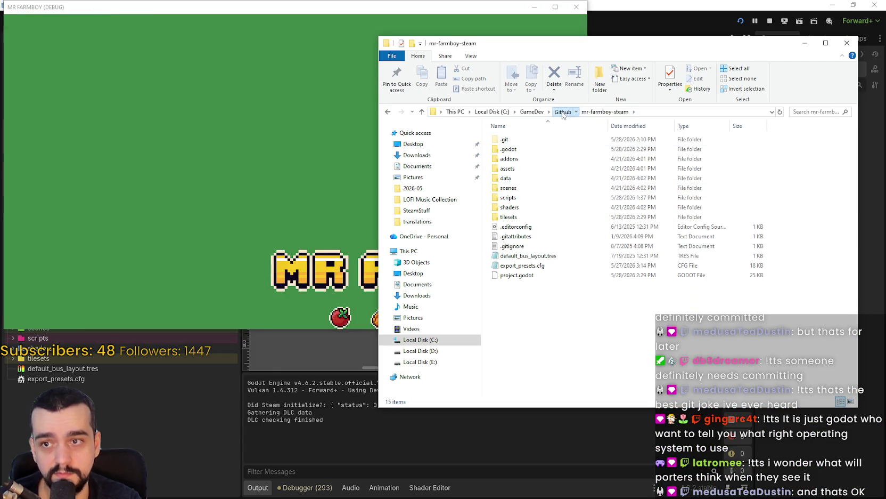
{"action": "left_click", "coordinate": [563, 111]}
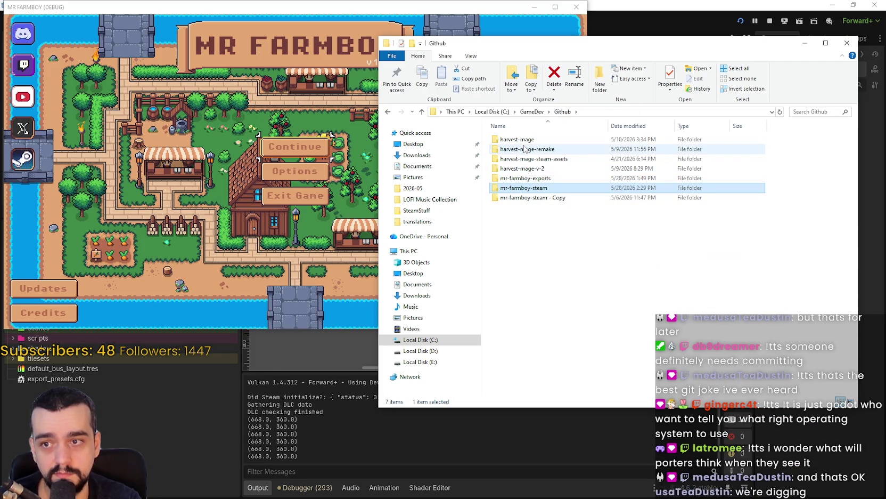
{"action": "double_click", "coordinate": [527, 178]}
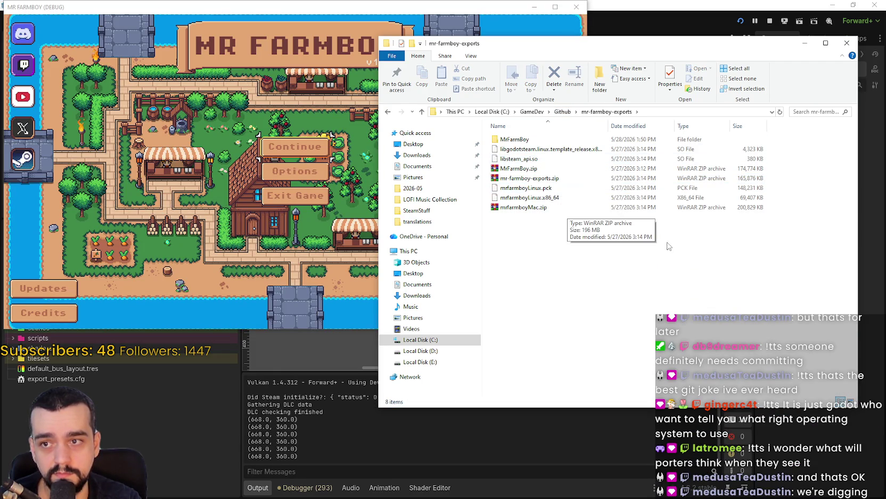
Delete the old Linux build files, leftover folder and libraries from mr-farmboy-exports.
{"action": "left_click_drag", "start_coordinate": [776, 241], "coordinate": [493, 137]}
{"action": "left_click_drag", "start_coordinate": [697, 245], "coordinate": [544, 183]}
{"action": "right_click", "coordinate": [541, 183]}
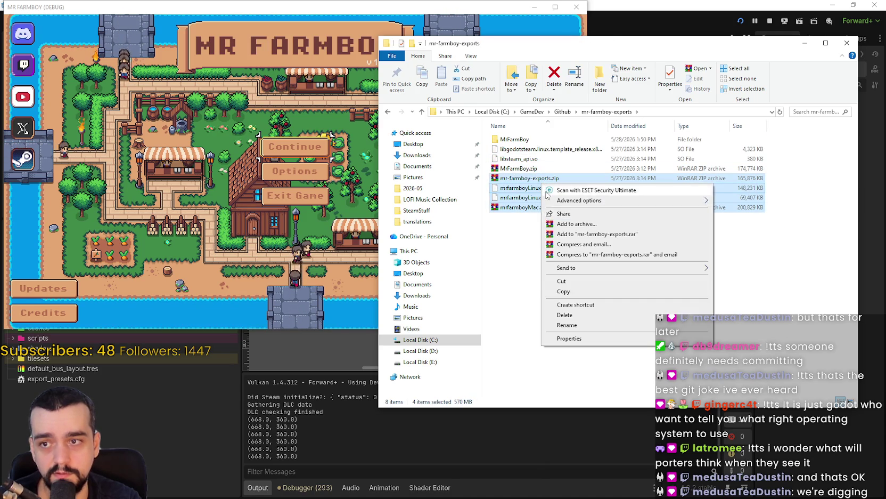
{"action": "left_click", "coordinate": [564, 315]}
{"action": "left_click_drag", "start_coordinate": [781, 162], "coordinate": [492, 130]}
{"action": "right_click", "coordinate": [521, 149]}
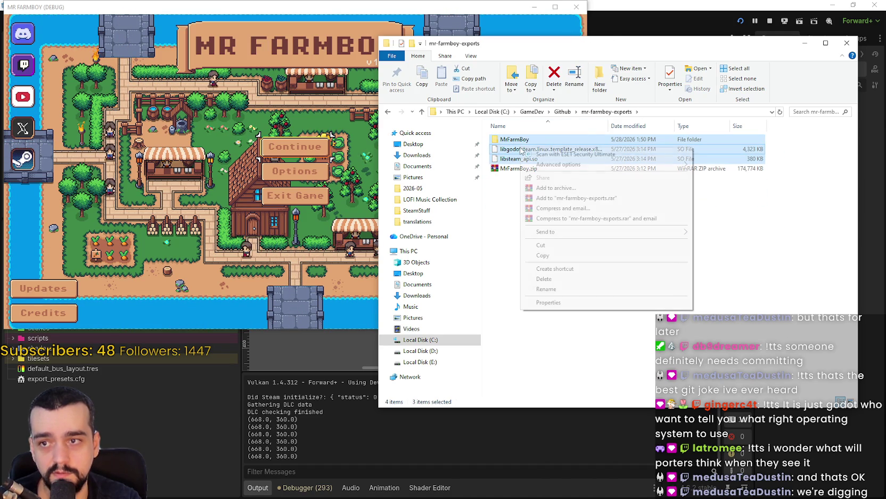
{"action": "left_click", "coordinate": [567, 278]}
Rename MrFarmBoy.zip to MrFarmBoyOld.zip and close the running debug game.
{"action": "left_click", "coordinate": [529, 142]}
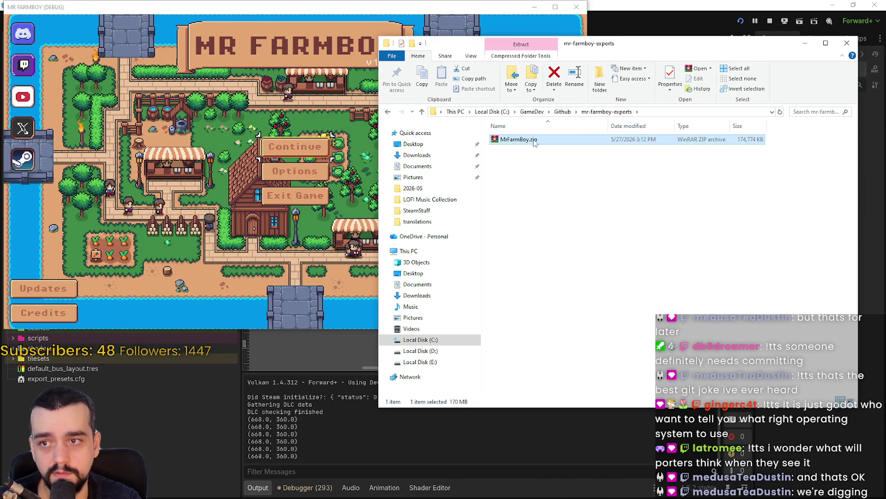
{"action": "left_click", "coordinate": [529, 142]}
{"action": "key", "text": "Right"}
{"action": "type", "text": "0"}
{"action": "type", "text": "ld"}
{"action": "left_click", "coordinate": [579, 204]}
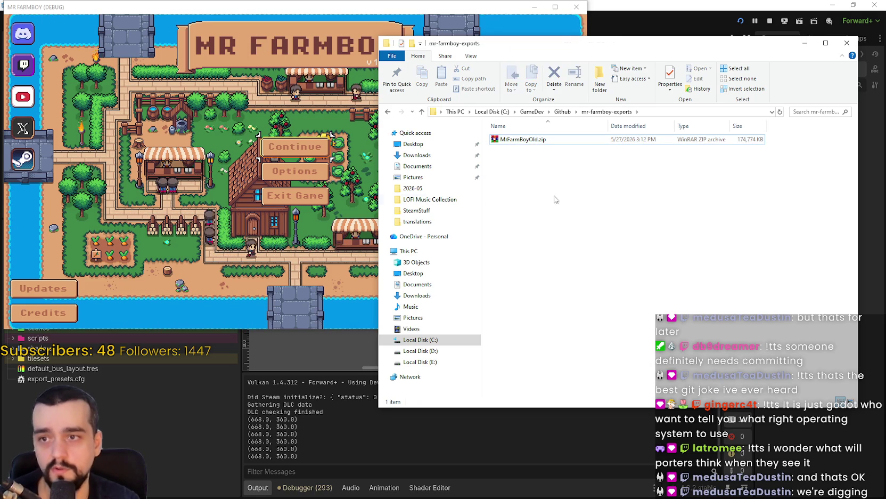
{"action": "left_click", "coordinate": [311, 207]}
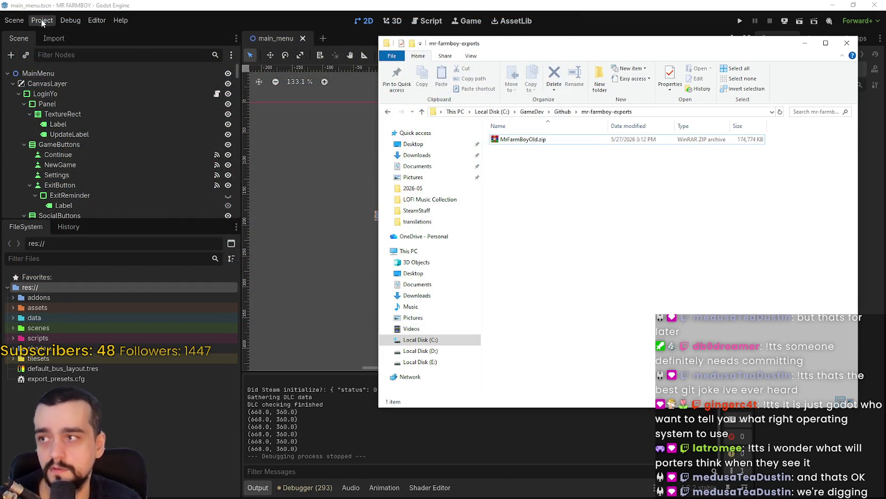
Export the Windows Desktop preset as MrFarmBoy.zip into mr-farmboy-exports from Project > Export.
{"action": "left_click", "coordinate": [42, 20]}
{"action": "left_click", "coordinate": [67, 86]}
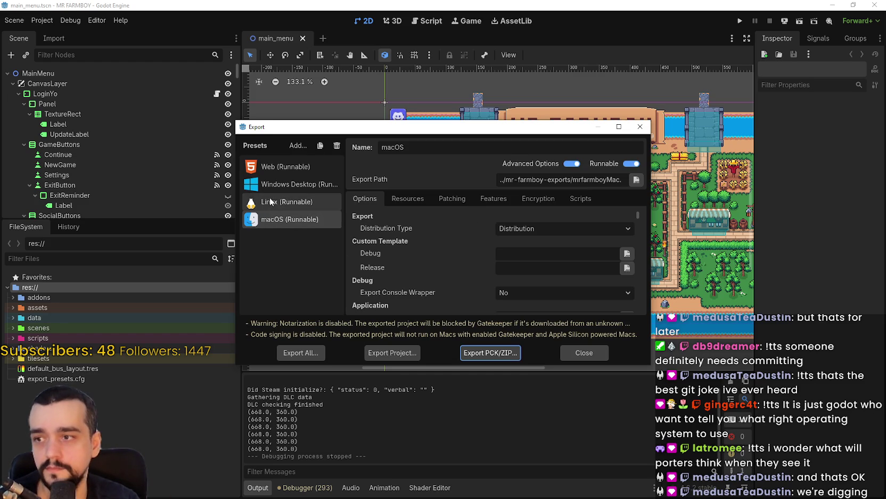
{"action": "left_click", "coordinate": [276, 184]}
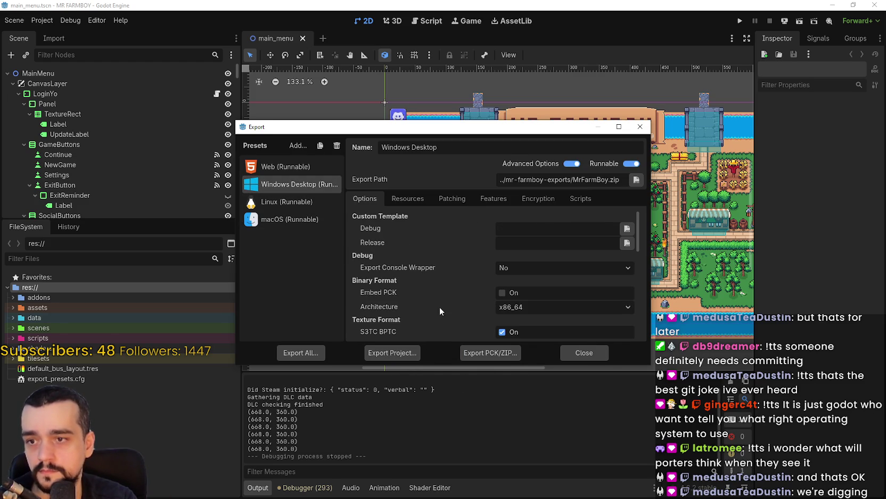
{"action": "scroll", "coordinate": [440, 316], "scroll_direction": "down", "scroll_amount": 5}
{"action": "mouse_move", "coordinate": [639, 263]}
{"action": "left_mouse_down"}
{"action": "mouse_move", "coordinate": [639, 317]}
{"action": "mouse_move", "coordinate": [640, 225]}
{"action": "left_mouse_up"}
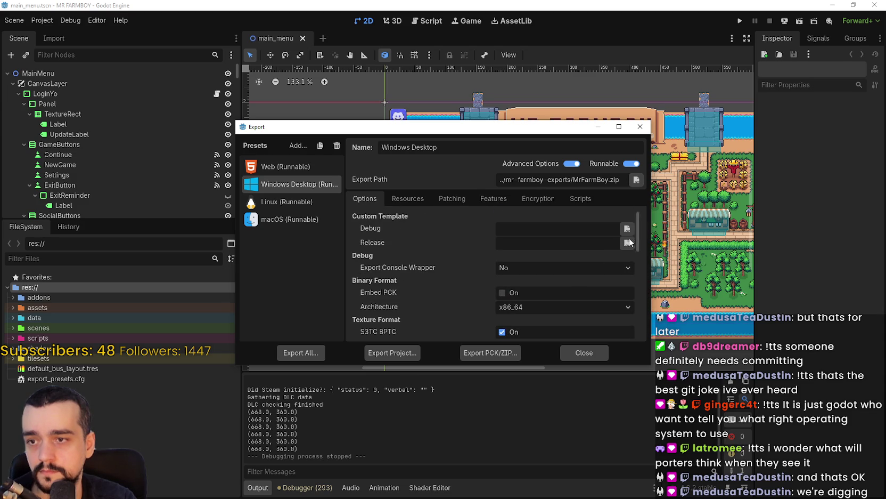
{"action": "left_click", "coordinate": [390, 358]}
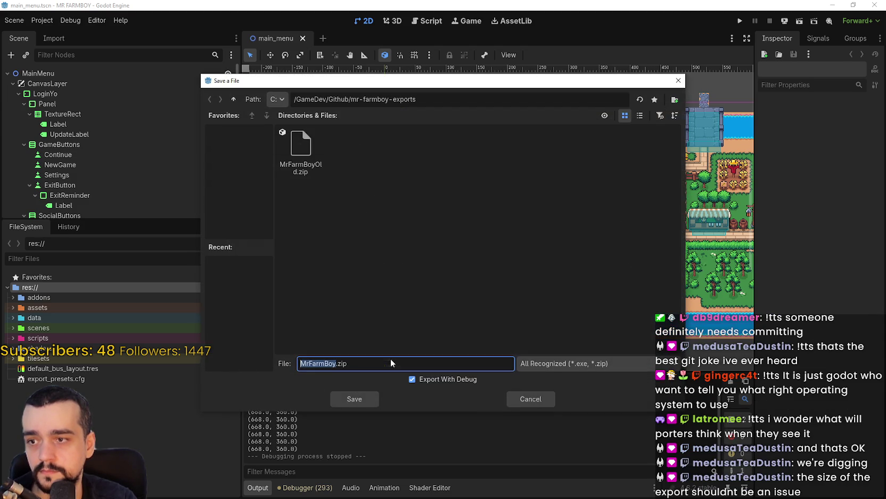
{"action": "left_click", "coordinate": [362, 400]}
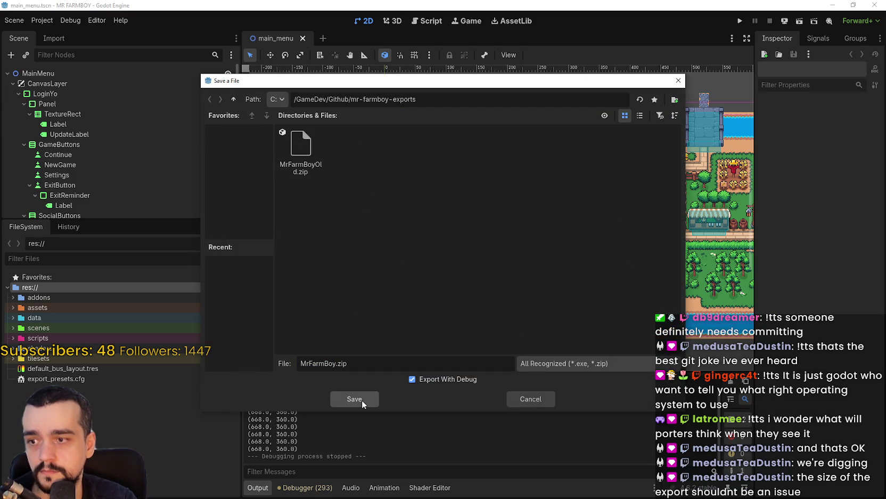
{"action": "left_click", "coordinate": [371, 399]}
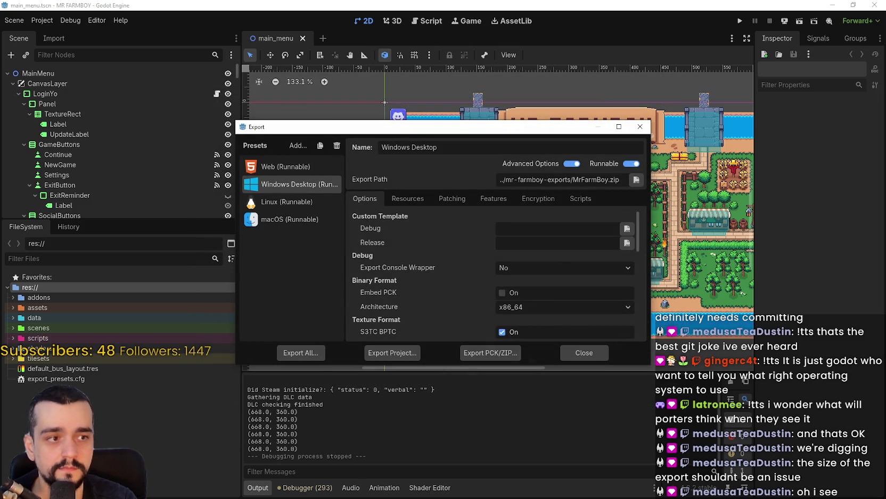
Let the Windows export pack, then bring back and enlarge the Export dialog.
{"action": "key", "text": "alt+Tab"}
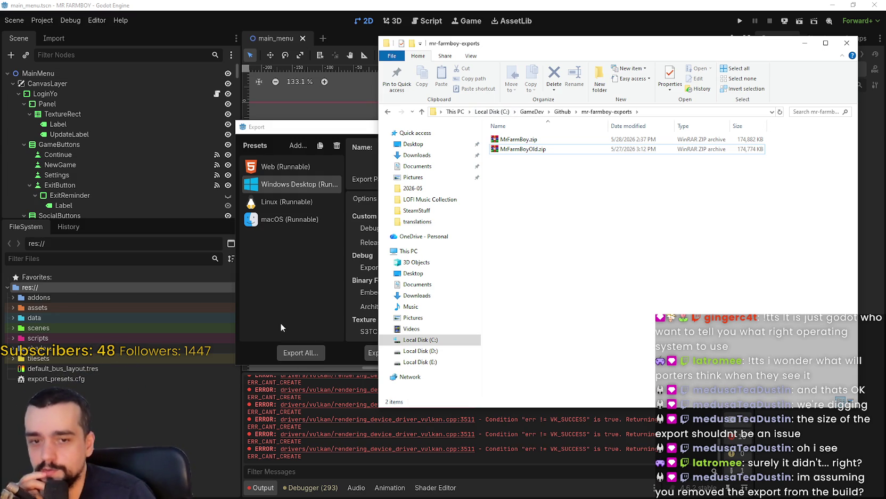
{"action": "left_click", "coordinate": [281, 318]}
{"action": "scroll", "coordinate": [610, 324], "scroll_direction": "down", "scroll_amount": 3}
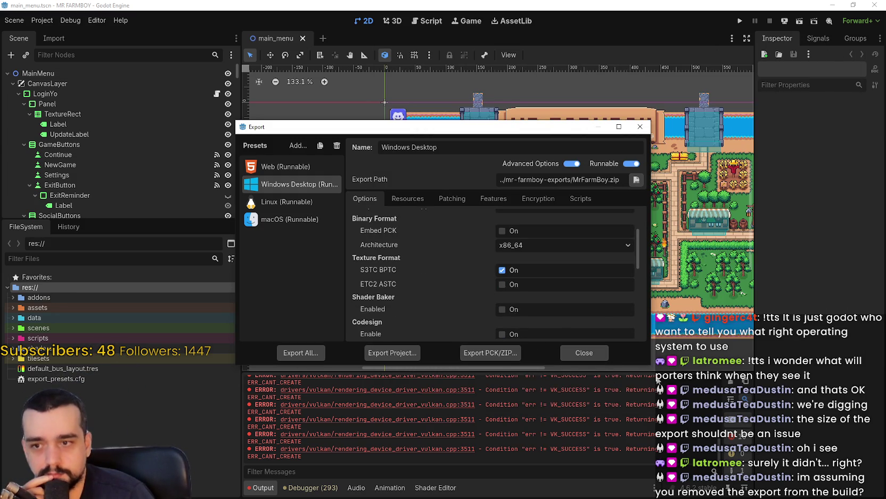
{"action": "left_click_drag", "start_coordinate": [647, 367], "coordinate": [640, 300]}
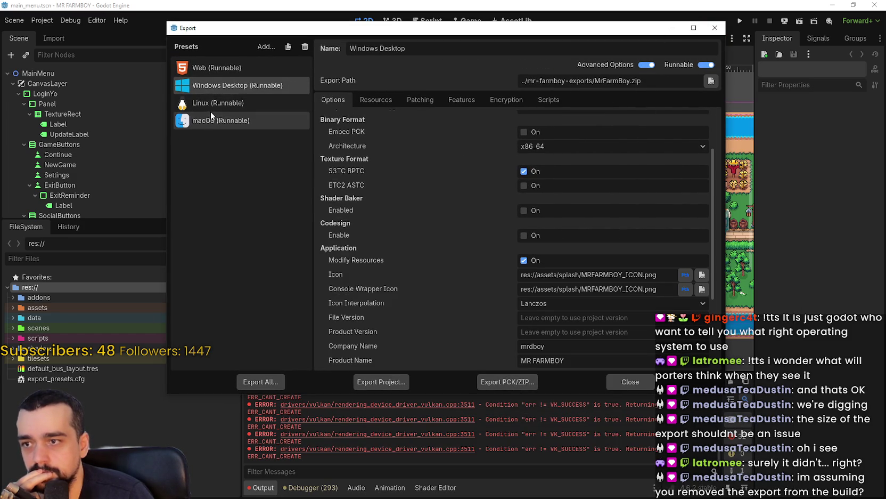
Review the Linux and macOS export presets, then close the Export dialog.
{"action": "left_click", "coordinate": [231, 105]}
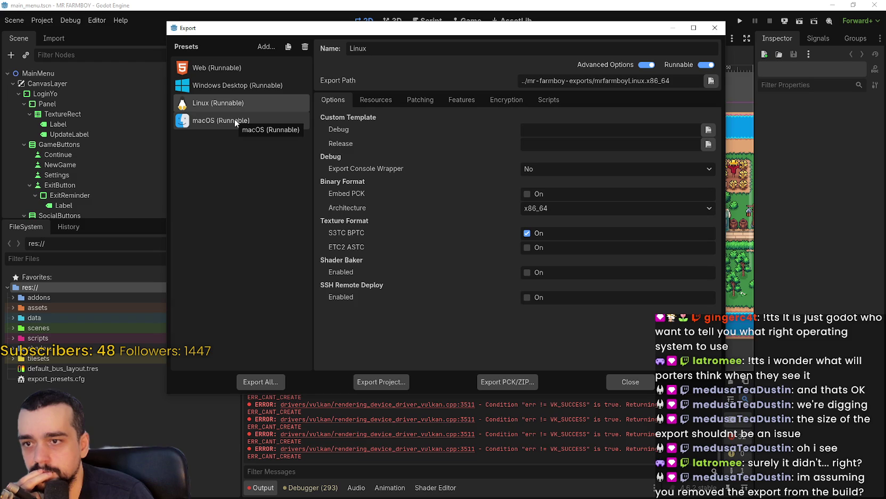
{"action": "left_click", "coordinate": [236, 122]}
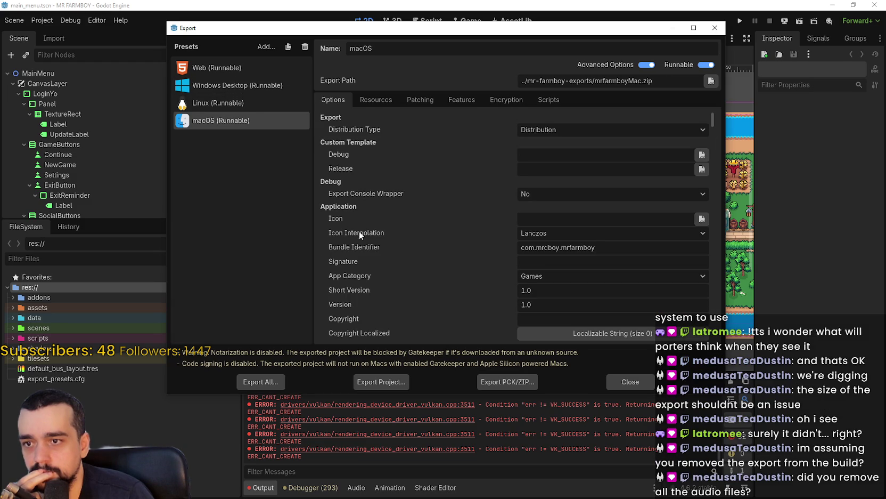
{"action": "scroll", "coordinate": [358, 227], "scroll_direction": "down", "scroll_amount": 5}
{"action": "scroll", "coordinate": [358, 228], "scroll_direction": "down", "scroll_amount": 5}
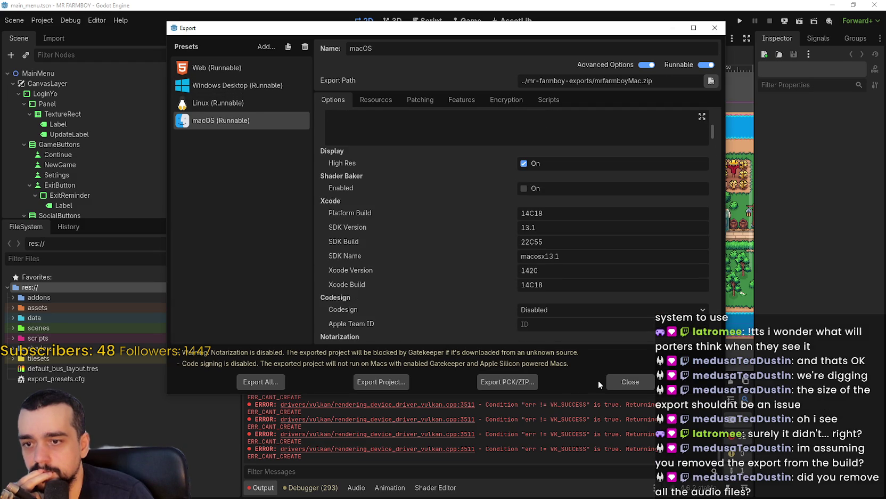
{"action": "left_click", "coordinate": [618, 381]}
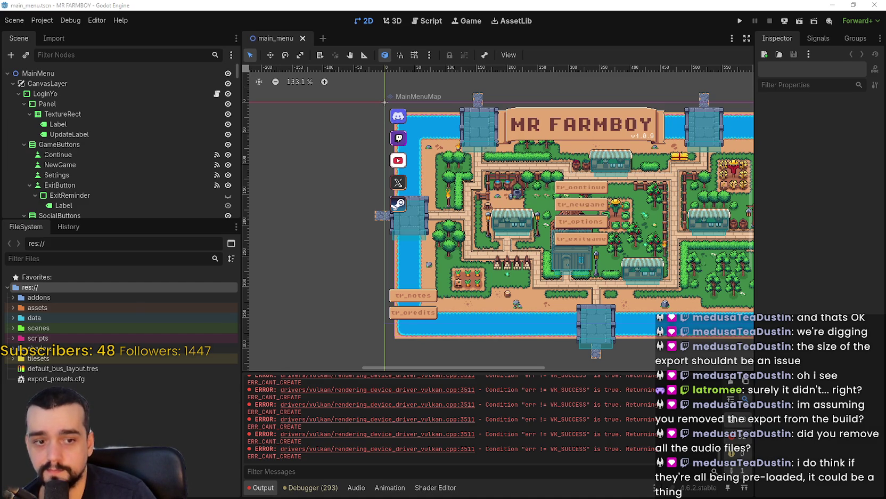
{"action": "key", "text": "alt+Tab"}
Compare the two zip sizes, then resize the Scene and FileSystem docks in Godot.
{"action": "left_click", "coordinate": [538, 149]}
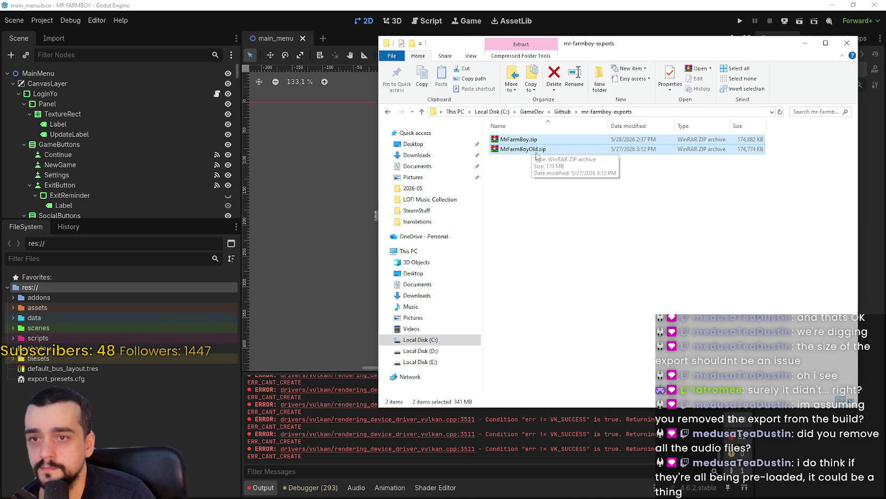
{"action": "key", "text": "alt+Tab"}
{"action": "scroll", "coordinate": [627, 212], "scroll_direction": "down", "scroll_amount": 3}
{"action": "scroll", "coordinate": [627, 213], "scroll_direction": "up", "scroll_amount": 1}
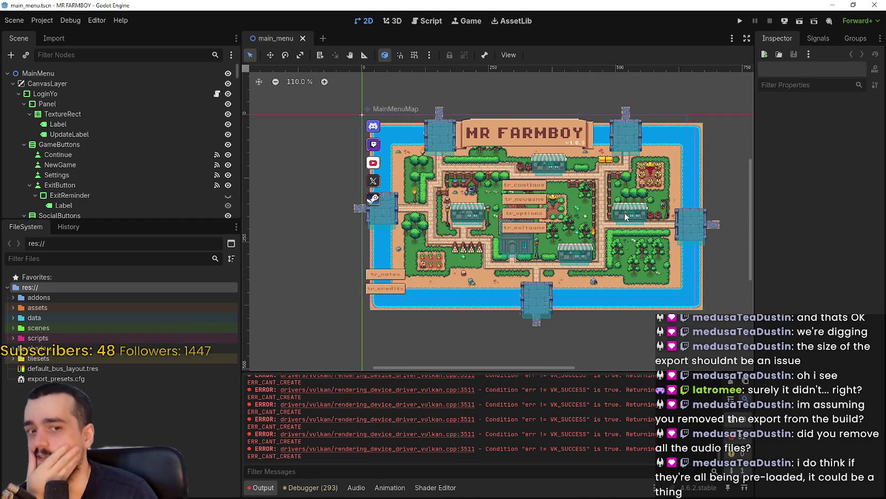
{"action": "mouse_move", "coordinate": [144, 219]}
{"action": "left_mouse_down"}
{"action": "mouse_move", "coordinate": [162, 288]}
{"action": "mouse_move", "coordinate": [167, 220]}
{"action": "mouse_move", "coordinate": [167, 231]}
{"action": "left_mouse_up"}
{"action": "left_click", "coordinate": [232, 55]}
{"action": "left_click", "coordinate": [509, 82]}
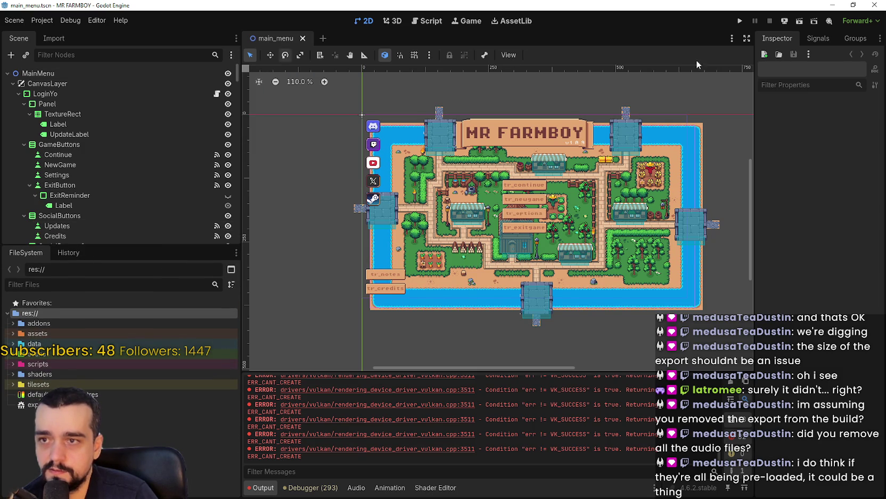
{"action": "left_click", "coordinate": [808, 54]}
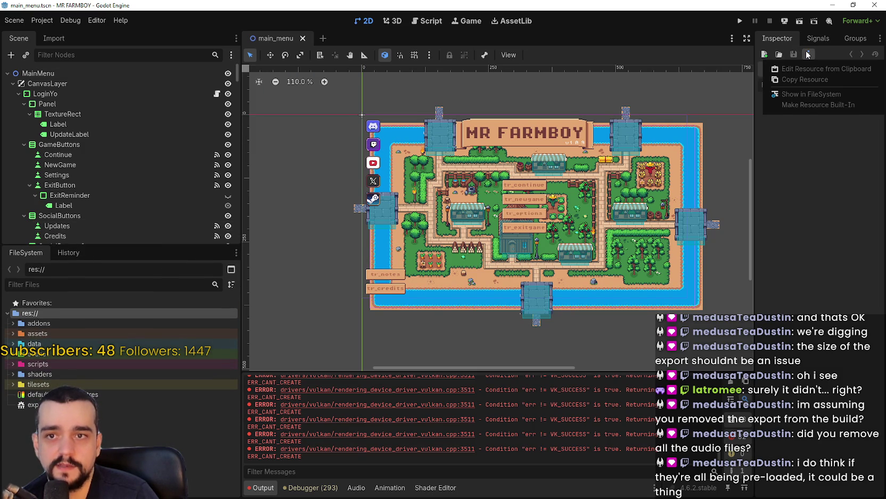
{"action": "left_click", "coordinate": [808, 54]}
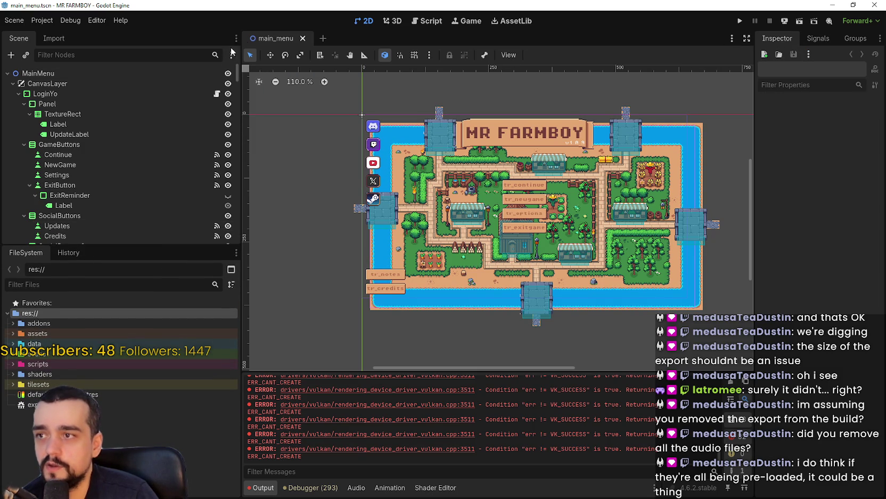
Cycle the FileSystem dock's folders/files split layout and enlarge the panel.
{"action": "left_click", "coordinate": [231, 270]}
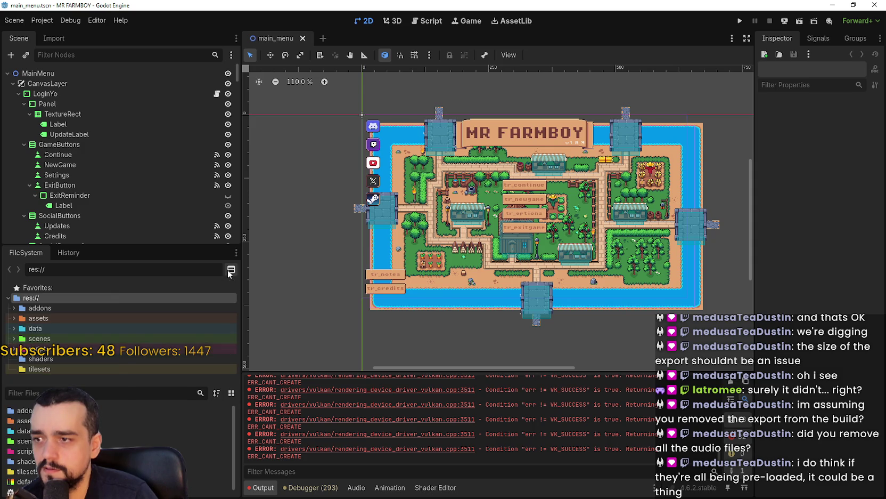
{"action": "left_click", "coordinate": [230, 270]}
{"action": "left_click", "coordinate": [230, 270]}
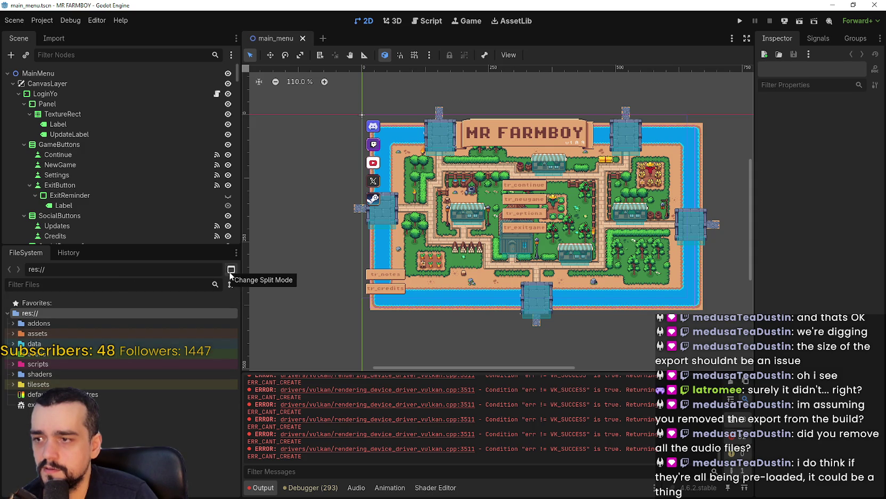
{"action": "left_click", "coordinate": [230, 270]}
{"action": "mouse_move", "coordinate": [135, 243]}
{"action": "left_mouse_down"}
{"action": "mouse_move", "coordinate": [134, 96]}
{"action": "mouse_move", "coordinate": [150, 136]}
{"action": "left_mouse_up"}
Move the FileSystem dock to the far-left Dock Position slot as its own column.
{"action": "left_click", "coordinate": [236, 38]}
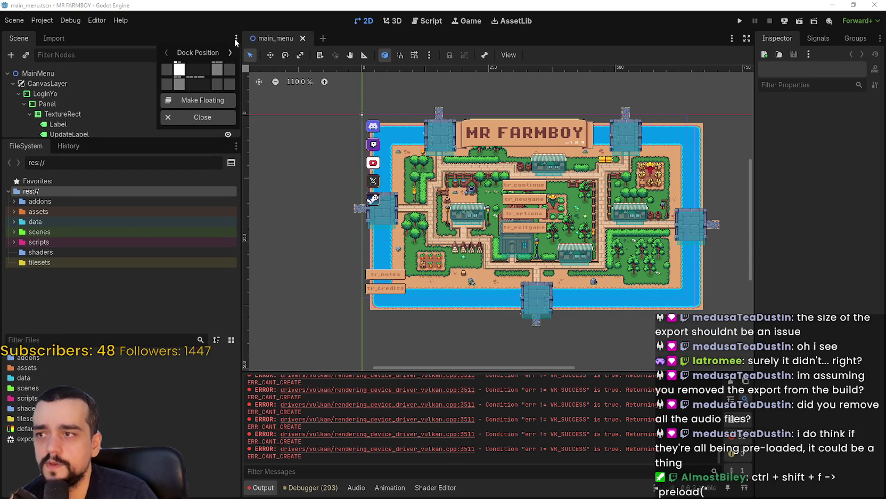
{"action": "left_click", "coordinate": [222, 43]}
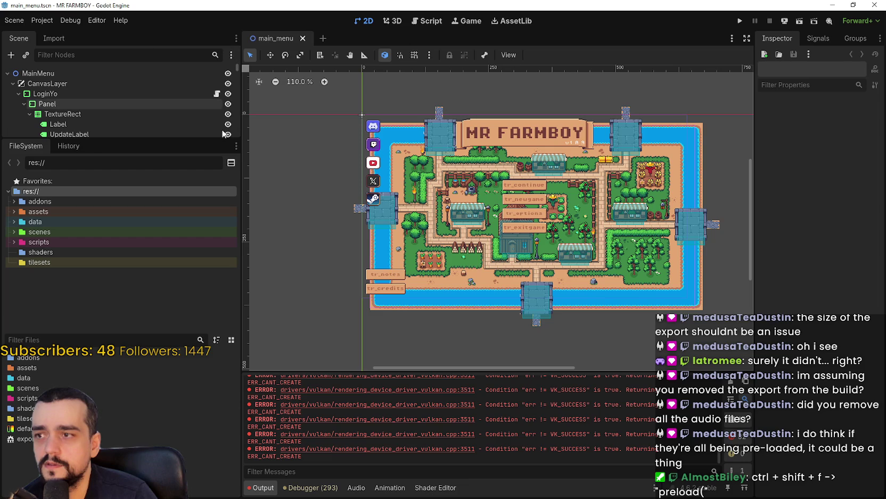
{"action": "left_click", "coordinate": [236, 146]}
{"action": "left_click", "coordinate": [167, 177]}
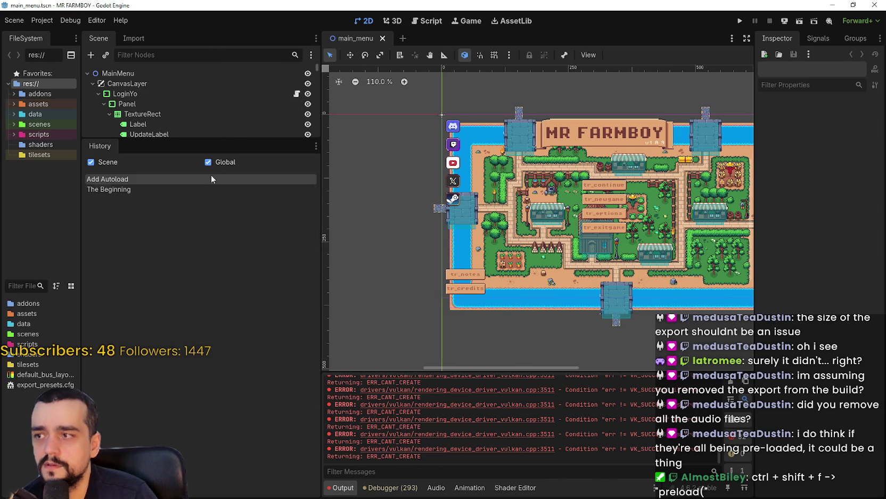
Widen the FileSystem and Scene docks and enlarge the scene tree above History.
{"action": "left_click_drag", "start_coordinate": [81, 128], "coordinate": [228, 133]}
{"action": "left_click_drag", "start_coordinate": [408, 141], "coordinate": [415, 141]}
{"action": "left_click", "coordinate": [809, 54]}
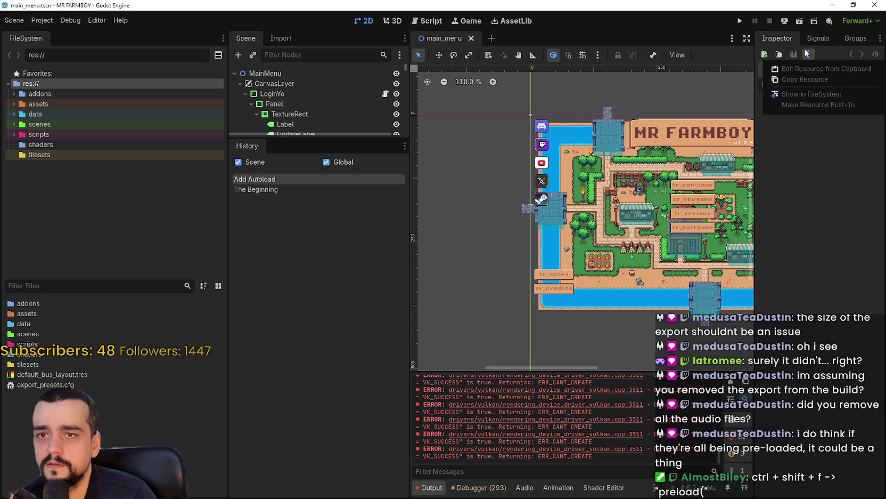
{"action": "left_click", "coordinate": [793, 39]}
{"action": "left_click", "coordinate": [856, 38]}
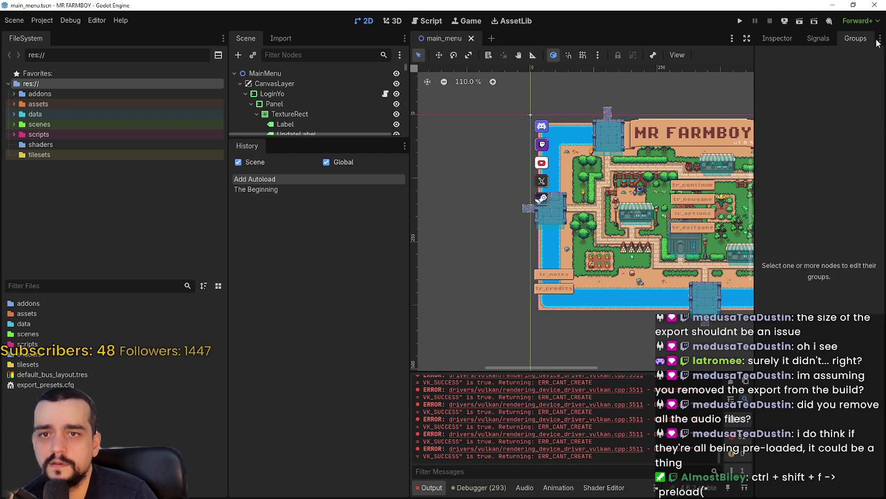
{"action": "left_click", "coordinate": [877, 41]}
{"action": "left_click", "coordinate": [769, 40]}
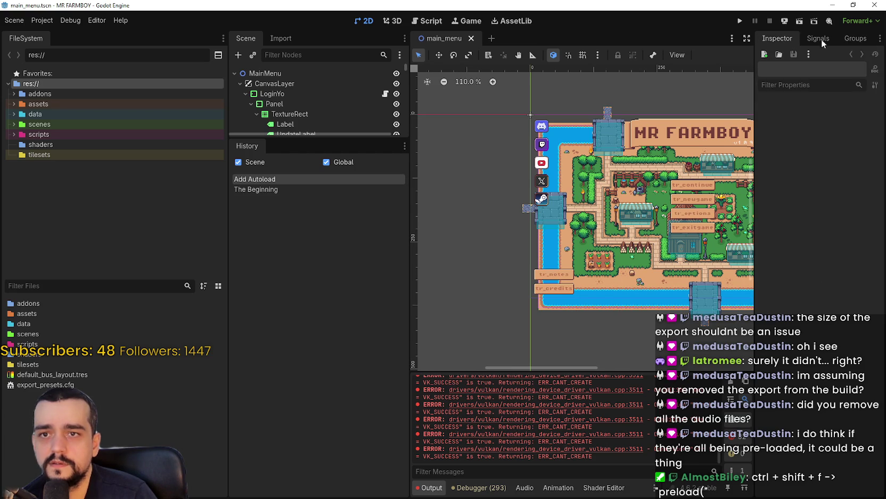
{"action": "left_click", "coordinate": [880, 38]}
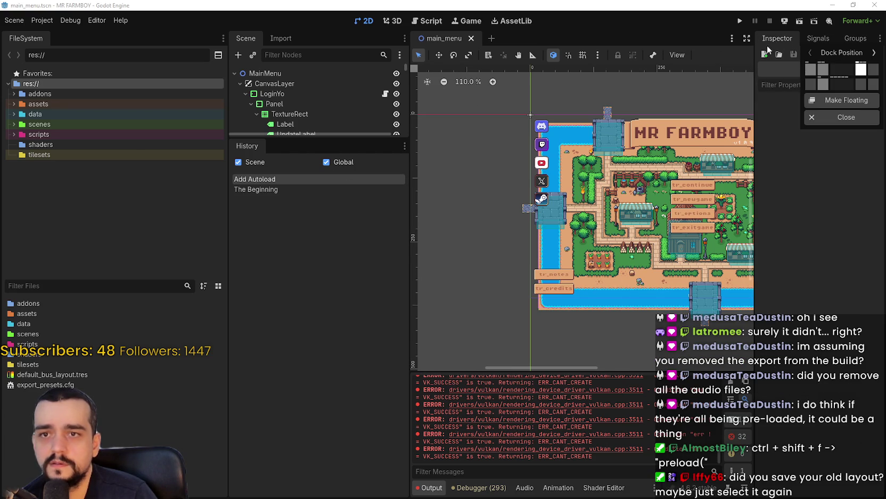
{"action": "left_click", "coordinate": [344, 147]}
{"action": "left_click_drag", "start_coordinate": [337, 137], "coordinate": [337, 217]}
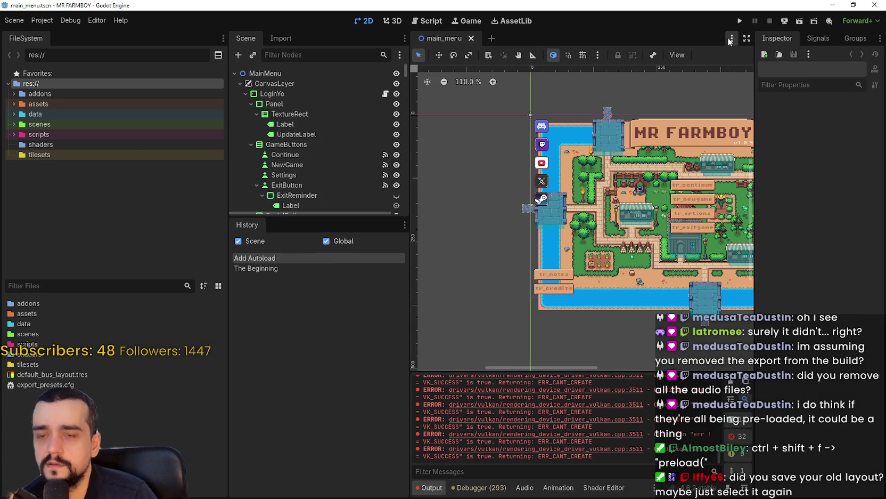
Drag the Inspector, Signals and Groups tabs beside History and heighten the Scene tree.
{"action": "mouse_move", "coordinate": [777, 38]}
{"action": "left_mouse_down"}
{"action": "mouse_move", "coordinate": [291, 220]}
{"action": "mouse_move", "coordinate": [291, 229]}
{"action": "mouse_move", "coordinate": [299, 225]}
{"action": "left_mouse_up"}
{"action": "mouse_move", "coordinate": [770, 38]}
{"action": "left_mouse_down"}
{"action": "mouse_move", "coordinate": [283, 265]}
{"action": "mouse_move", "coordinate": [290, 225]}
{"action": "left_mouse_up"}
{"action": "left_click_drag", "start_coordinate": [773, 38], "coordinate": [327, 227]}
{"action": "left_click", "coordinate": [255, 223]}
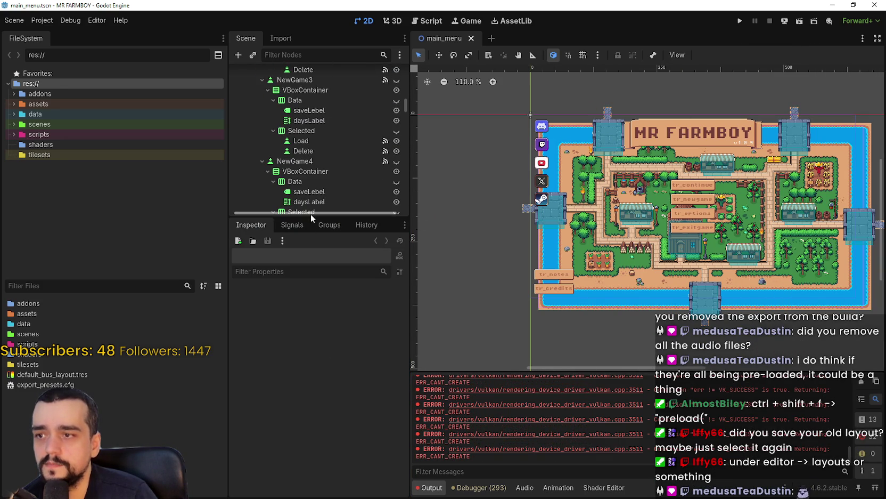
{"action": "left_click_drag", "start_coordinate": [293, 216], "coordinate": [292, 302]}
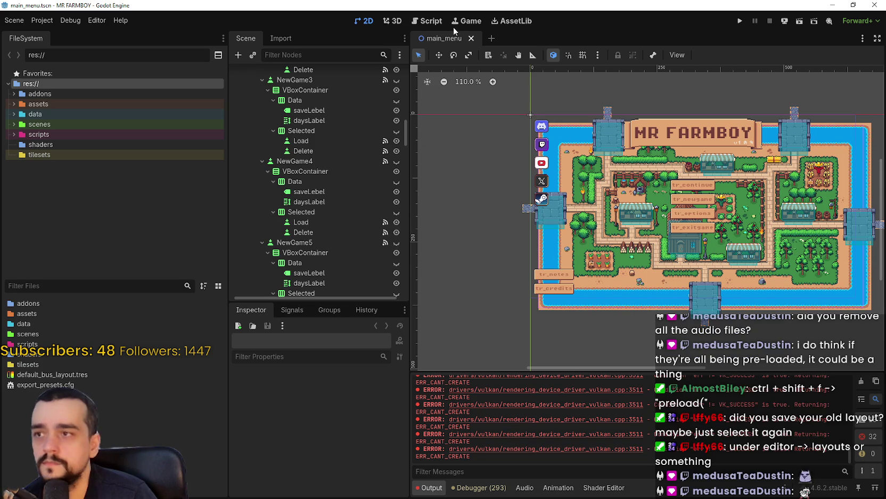
{"action": "left_click", "coordinate": [97, 21]}
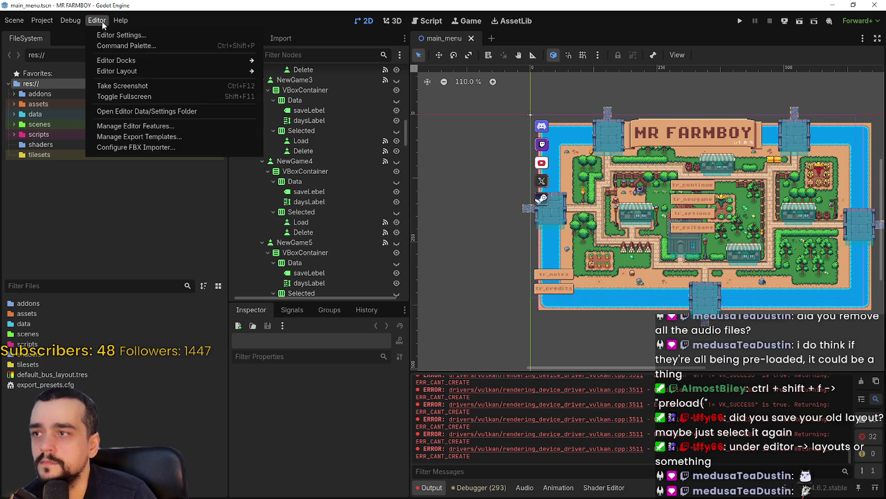
Open mr-farmboy-steam's .godot folder in Explorer, then return to the Godot editor.
{"action": "mouse_move", "coordinate": [171, 72]}
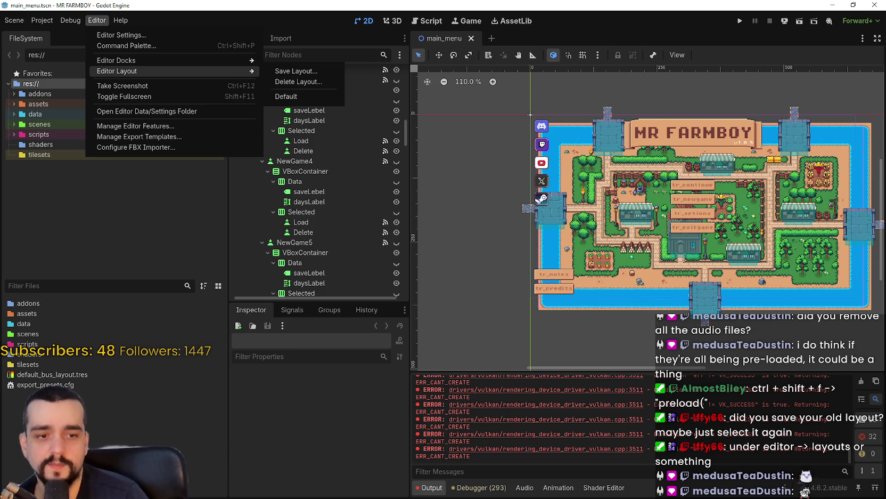
{"action": "key", "text": "Escape"}
{"action": "key", "text": "alt+Tab"}
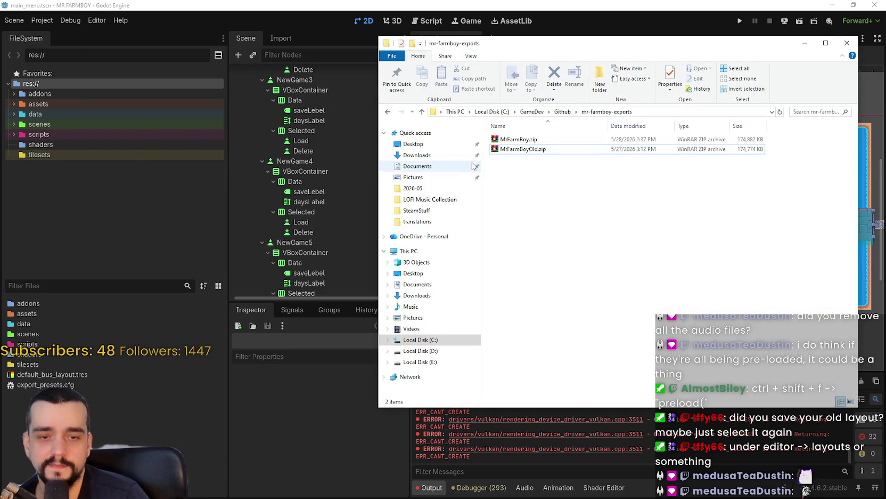
{"action": "left_click", "coordinate": [533, 178]}
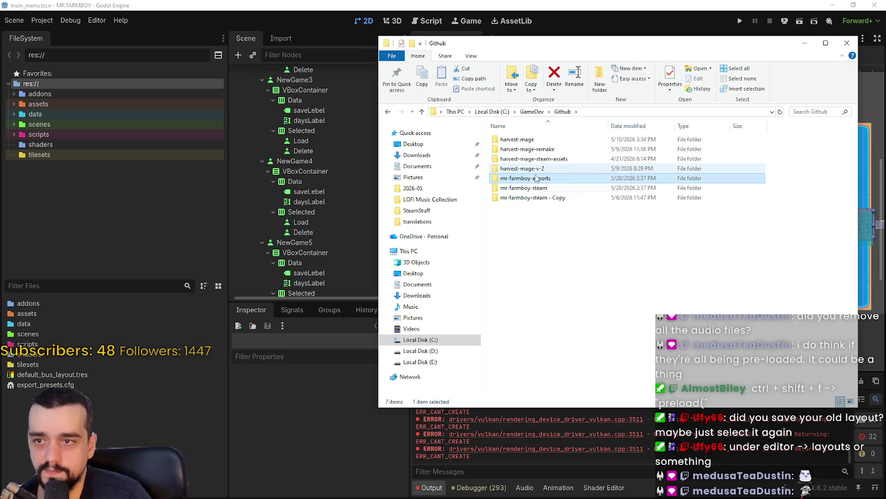
{"action": "left_click", "coordinate": [534, 188]}
{"action": "double_click", "coordinate": [534, 189]}
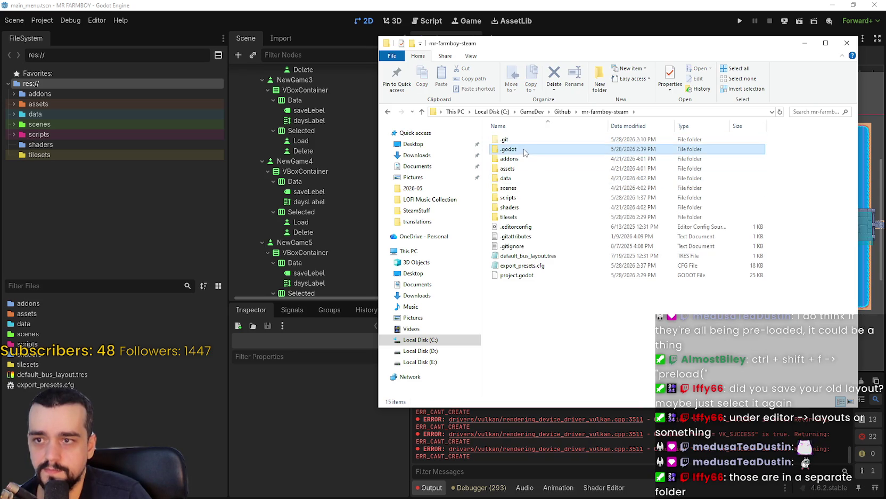
{"action": "double_click", "coordinate": [511, 139]}
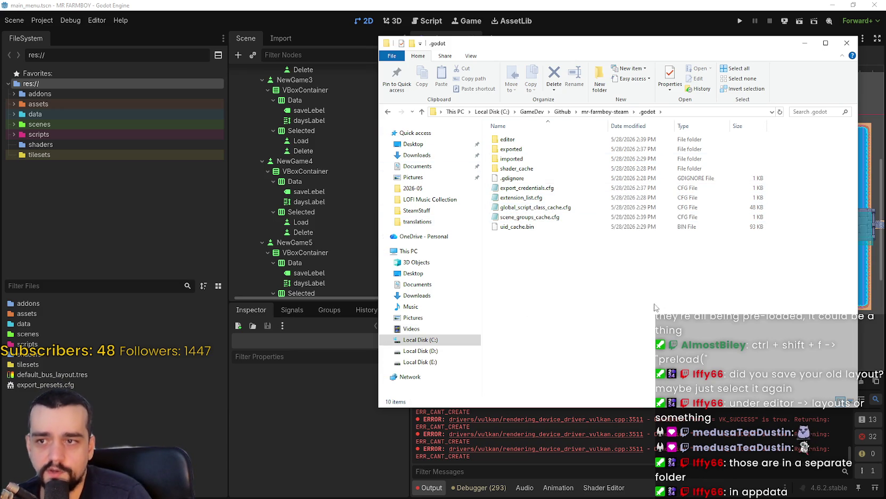
{"action": "left_click", "coordinate": [97, 20]}
{"action": "left_click", "coordinate": [97, 20]}
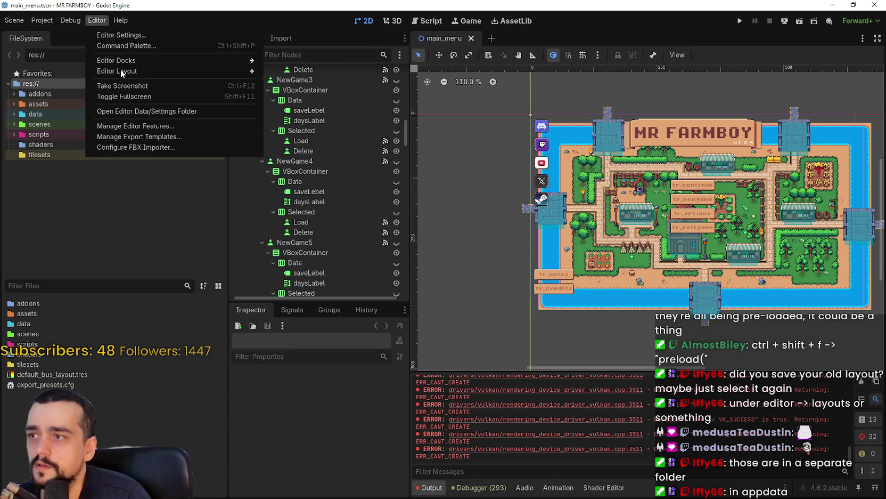
Save the current editor dock arrangement as a layout named MrDboy.
{"action": "mouse_move", "coordinate": [246, 77]}
{"action": "left_click", "coordinate": [296, 71]}
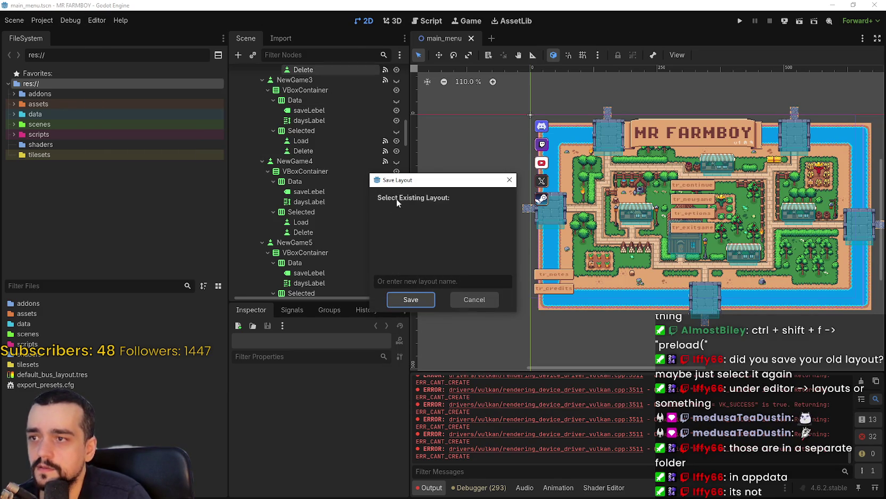
{"action": "type", "text": "MrDboy"}
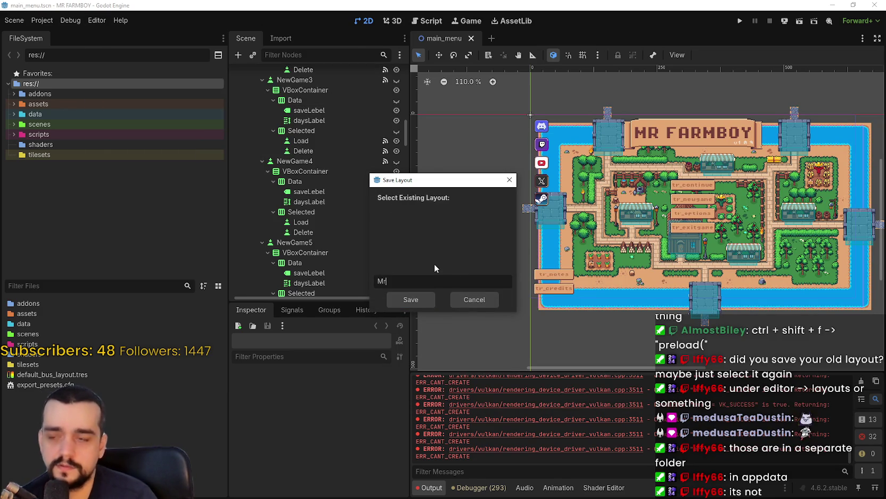
{"action": "left_click", "coordinate": [397, 300]}
In Explorer, refresh .godot, open its editor subfolder and sort files newest first by date modified.
{"action": "key", "text": "alt+Tab"}
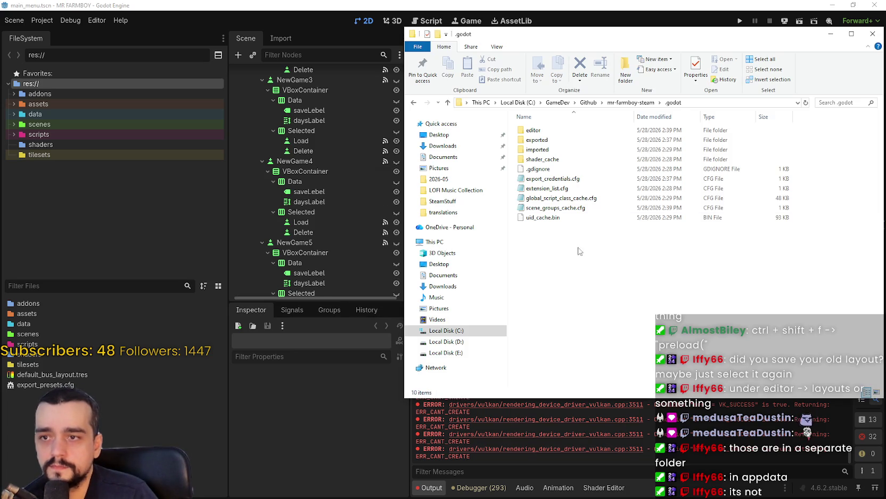
{"action": "right_click", "coordinate": [616, 256]}
{"action": "left_click", "coordinate": [648, 289]}
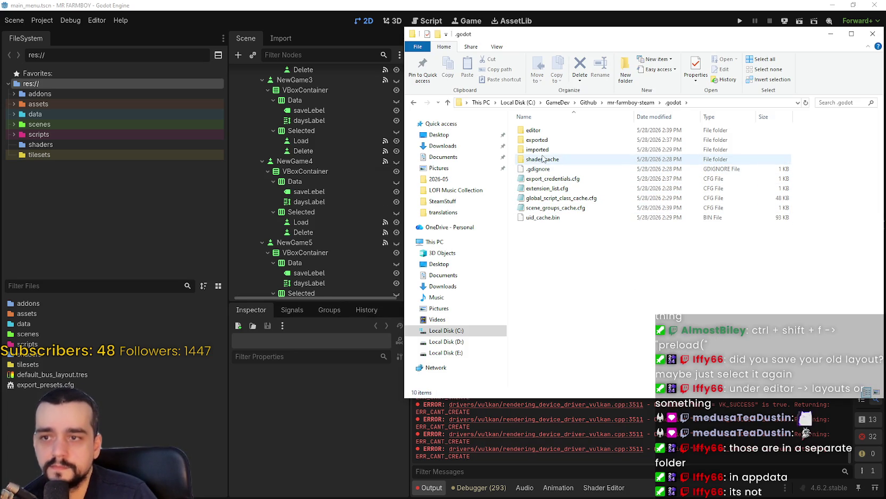
{"action": "double_click", "coordinate": [534, 130]}
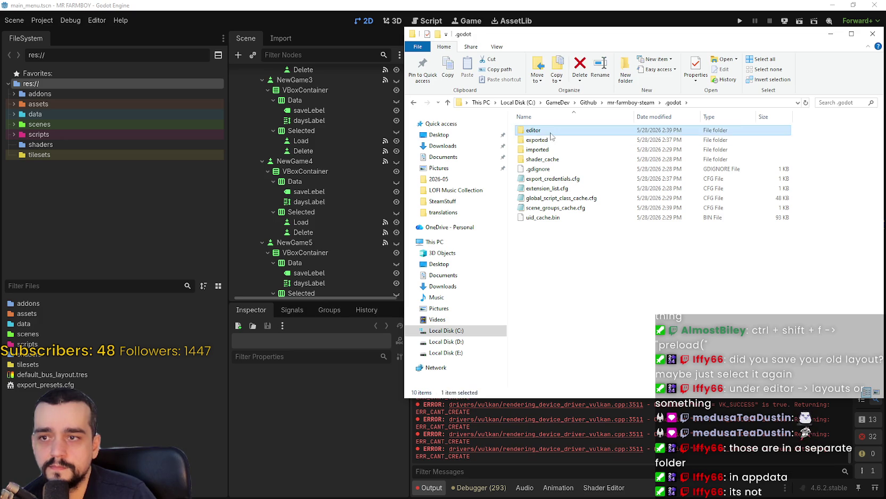
{"action": "mouse_move", "coordinate": [882, 118]}
{"action": "left_mouse_down"}
{"action": "mouse_move", "coordinate": [869, 323]}
{"action": "mouse_move", "coordinate": [879, 120]}
{"action": "left_mouse_up"}
{"action": "scroll", "coordinate": [869, 322], "scroll_direction": "up", "scroll_amount": 6}
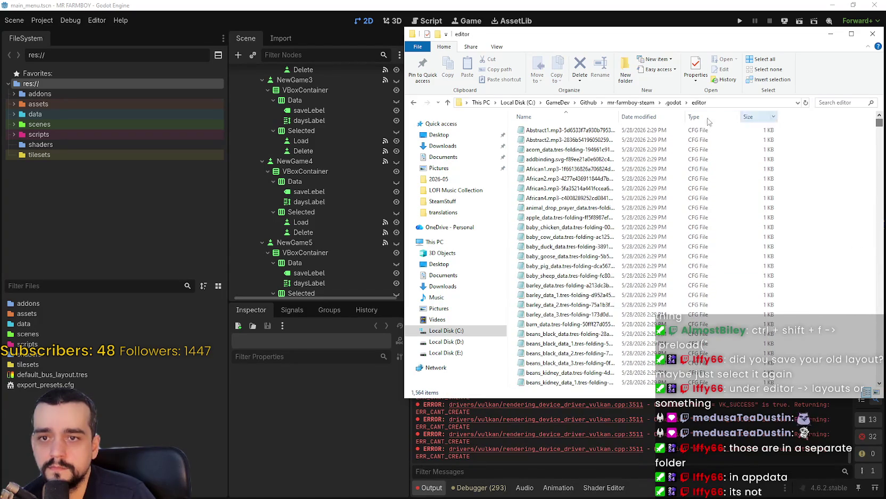
{"action": "left_click", "coordinate": [647, 118]}
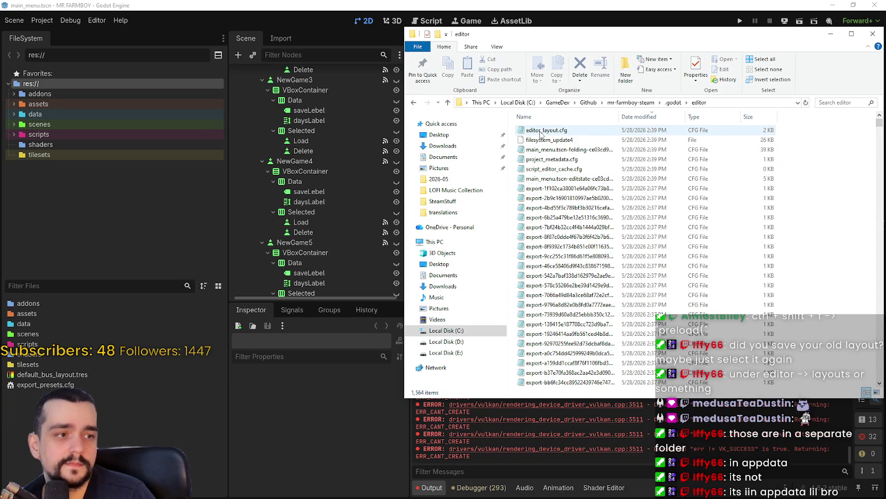
{"action": "double_click", "coordinate": [541, 133]}
{"action": "scroll", "coordinate": [501, 344], "scroll_direction": "down", "scroll_amount": 10}
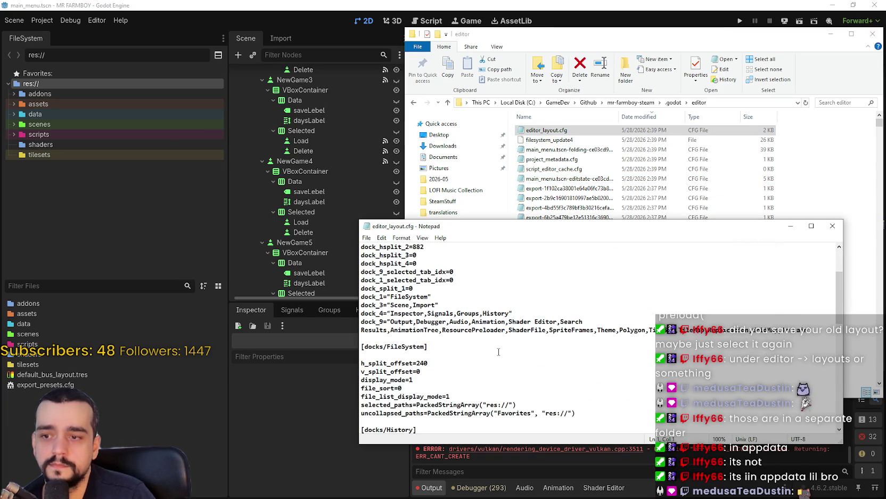
{"action": "scroll", "coordinate": [506, 339], "scroll_direction": "up", "scroll_amount": 1}
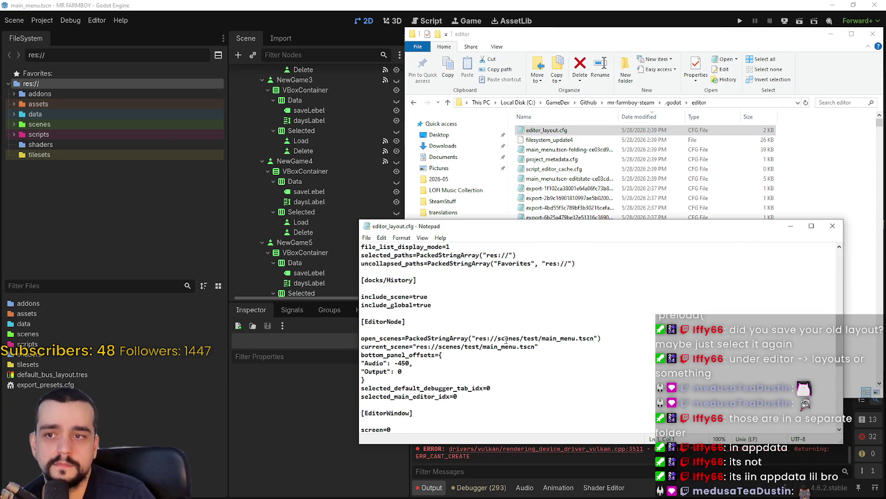
{"action": "scroll", "coordinate": [506, 341], "scroll_direction": "down", "scroll_amount": 9}
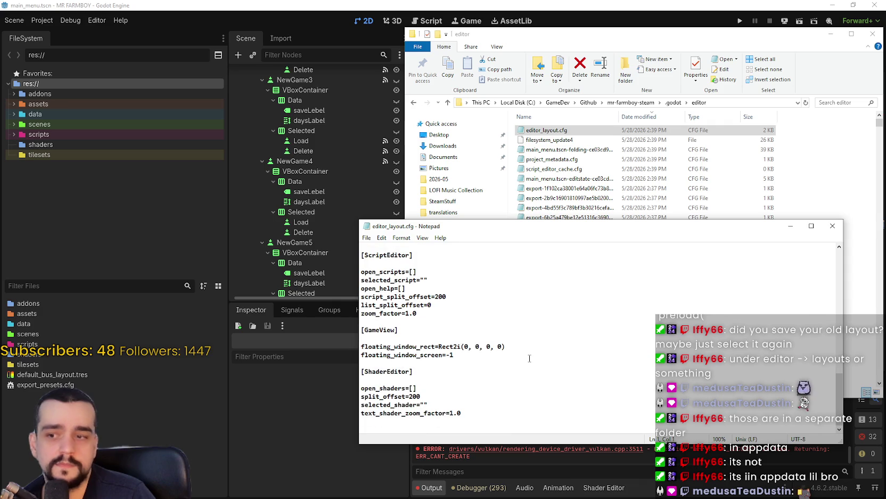
{"action": "scroll", "coordinate": [525, 359], "scroll_direction": "up", "scroll_amount": 8}
{"action": "scroll", "coordinate": [472, 388], "scroll_direction": "up", "scroll_amount": 9}
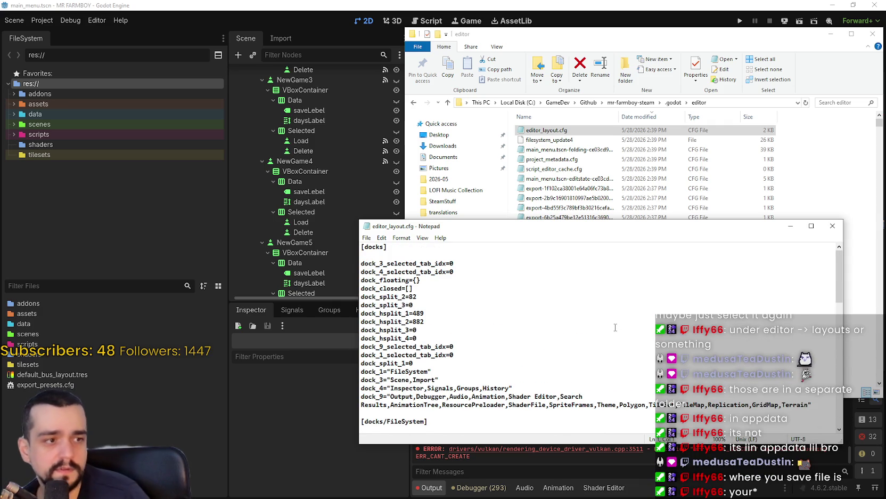
{"action": "left_click", "coordinate": [832, 226]}
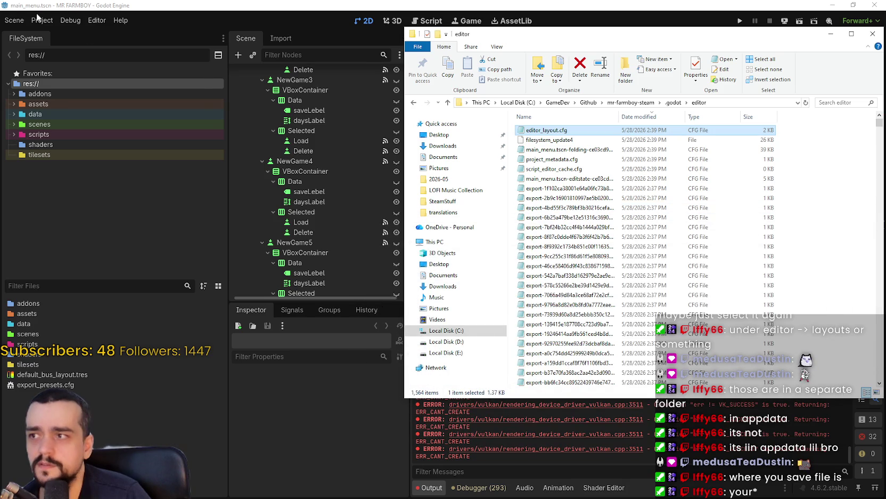
Open the mrdboy_saves folder inside the MR FARMBOY user-data folder.
{"action": "left_click", "coordinate": [40, 20]}
{"action": "key", "text": "Escape"}
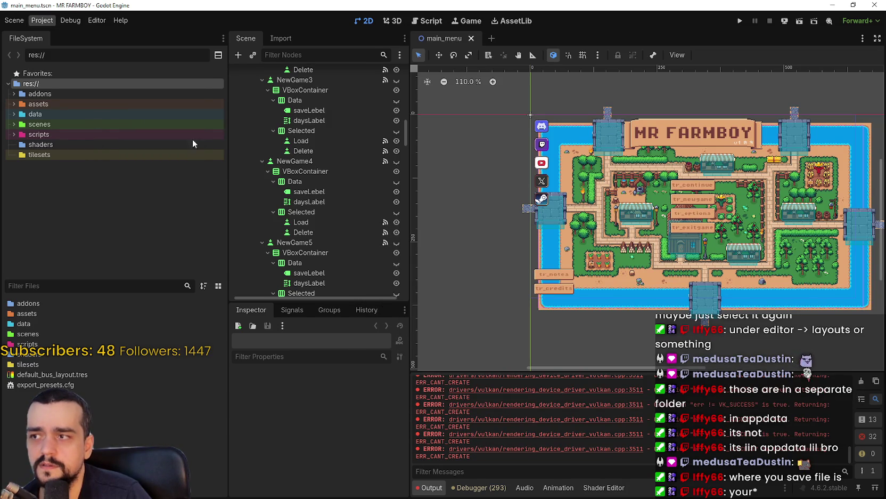
{"action": "key", "text": "alt+Tab"}
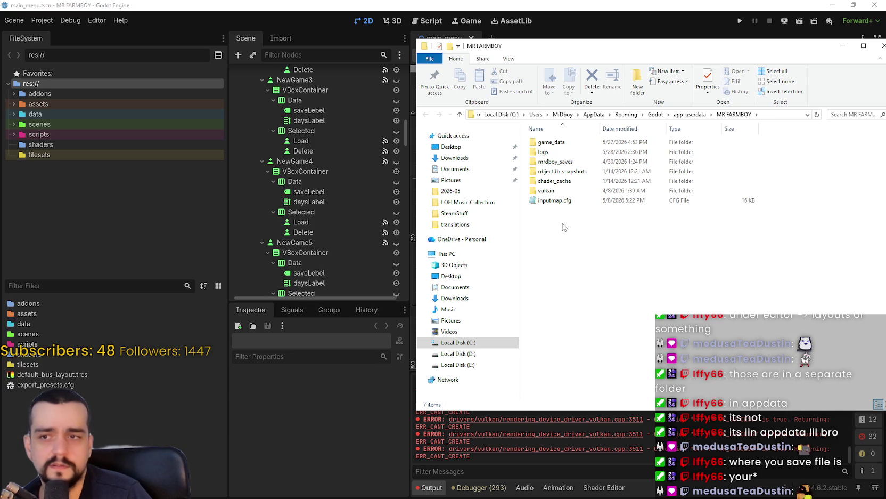
{"action": "double_click", "coordinate": [557, 162]}
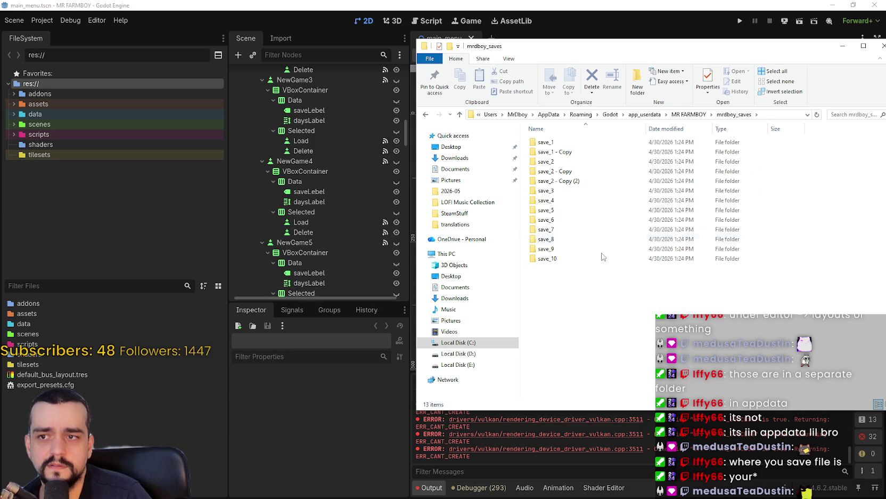
Navigate up through MR FARMBOY and app_userdata to the Godot folder.
{"action": "left_click", "coordinate": [689, 114]}
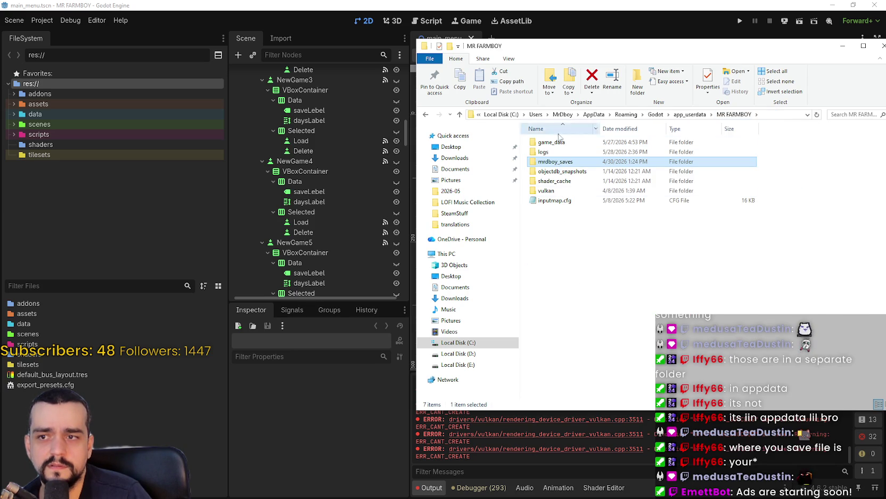
{"action": "left_click", "coordinate": [605, 293]}
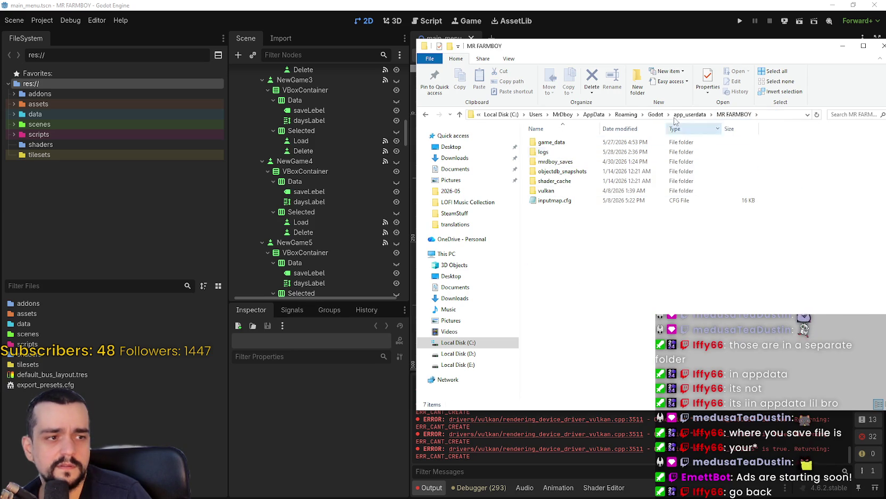
{"action": "left_click", "coordinate": [689, 115]}
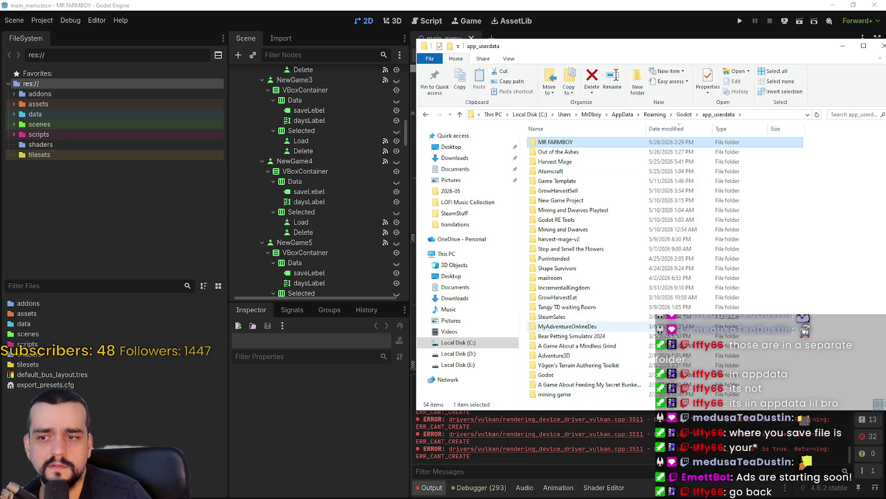
{"action": "scroll", "coordinate": [668, 326], "scroll_direction": "down", "scroll_amount": 8}
{"action": "scroll", "coordinate": [669, 326], "scroll_direction": "up", "scroll_amount": 8}
{"action": "left_click", "coordinate": [682, 115]}
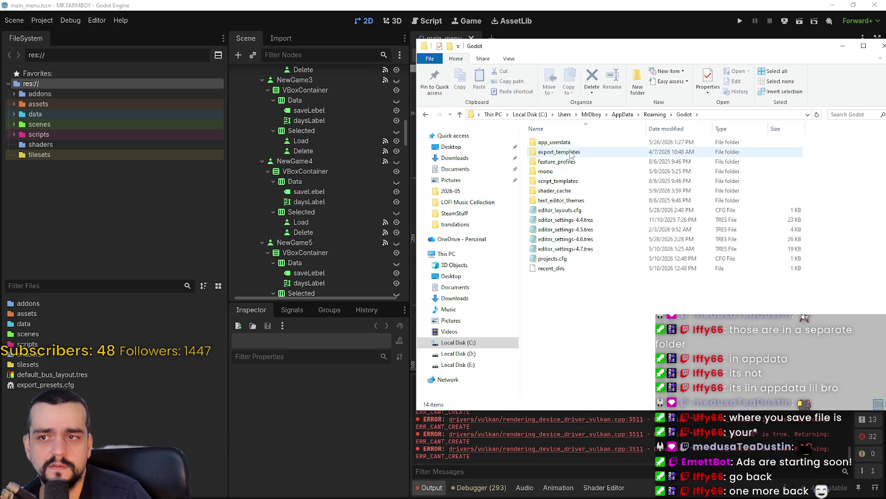
Check export_templates > 4.6.2.stable, return to Godot, and select editor_settings-4.6.tres.
{"action": "double_click", "coordinate": [570, 153]}
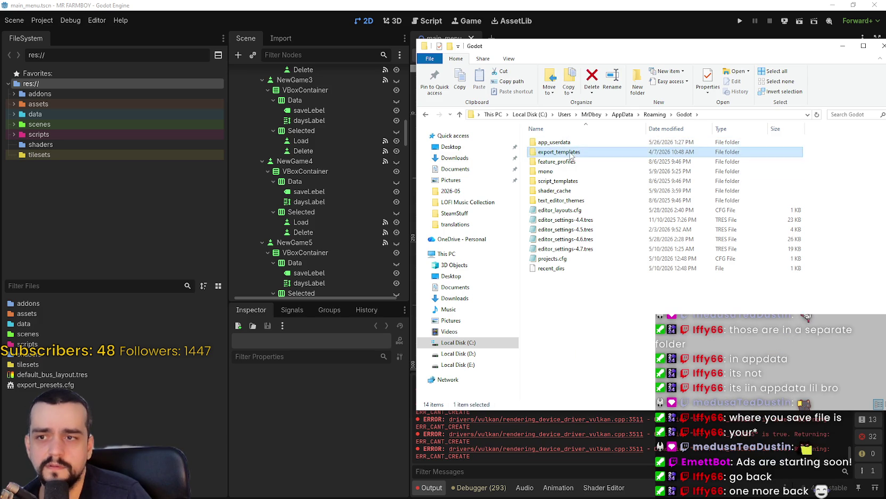
{"action": "double_click", "coordinate": [612, 153]}
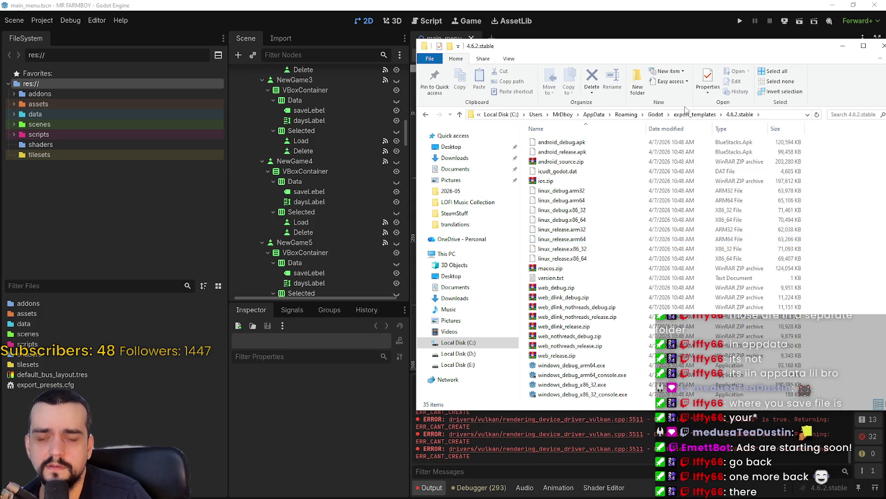
{"action": "left_click", "coordinate": [691, 118]}
{"action": "left_click", "coordinate": [686, 116]}
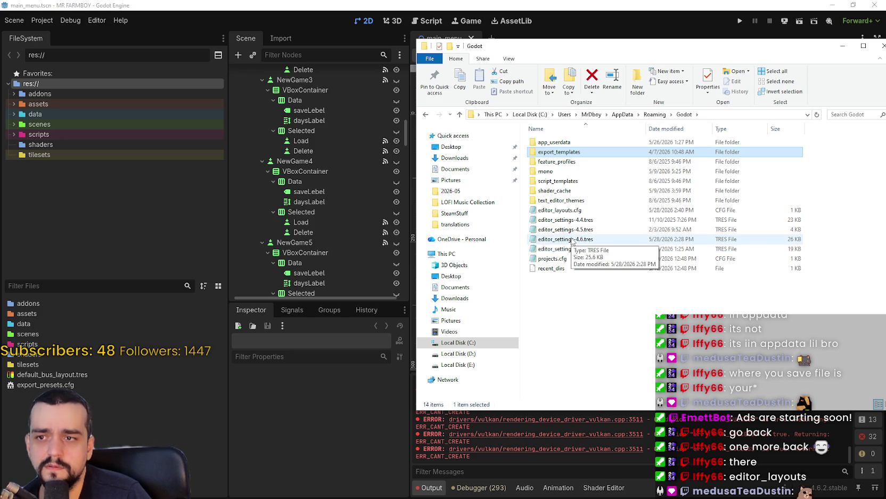
{"action": "left_click", "coordinate": [572, 242]}
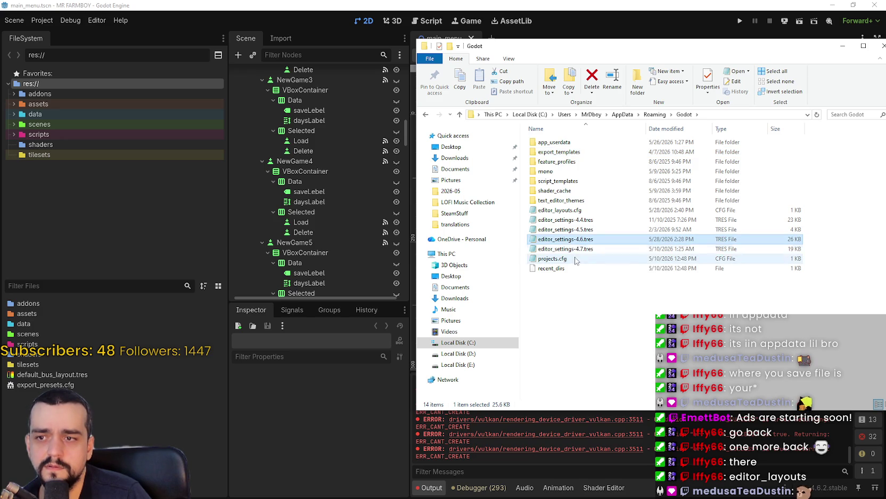
{"action": "double_click", "coordinate": [562, 210]}
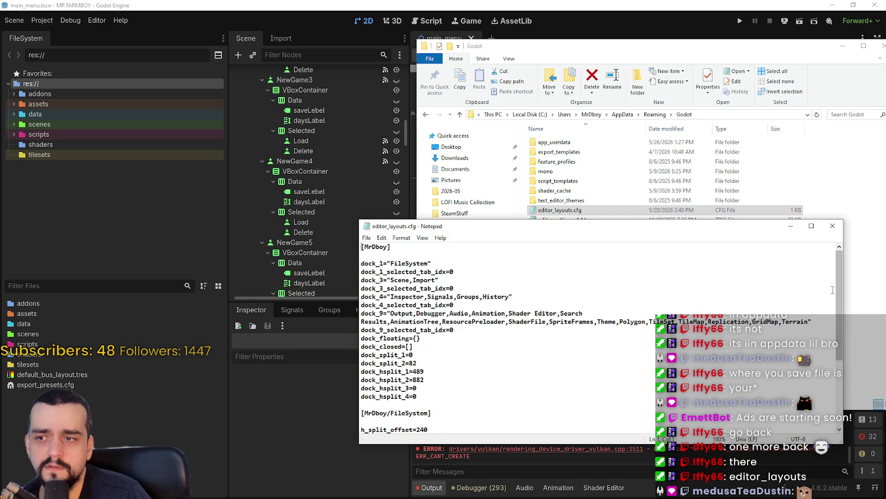
{"action": "mouse_move", "coordinate": [840, 297]}
{"action": "left_mouse_down"}
{"action": "mouse_move", "coordinate": [850, 374]}
{"action": "mouse_move", "coordinate": [833, 226]}
{"action": "left_mouse_up"}
{"action": "left_click", "coordinate": [833, 226]}
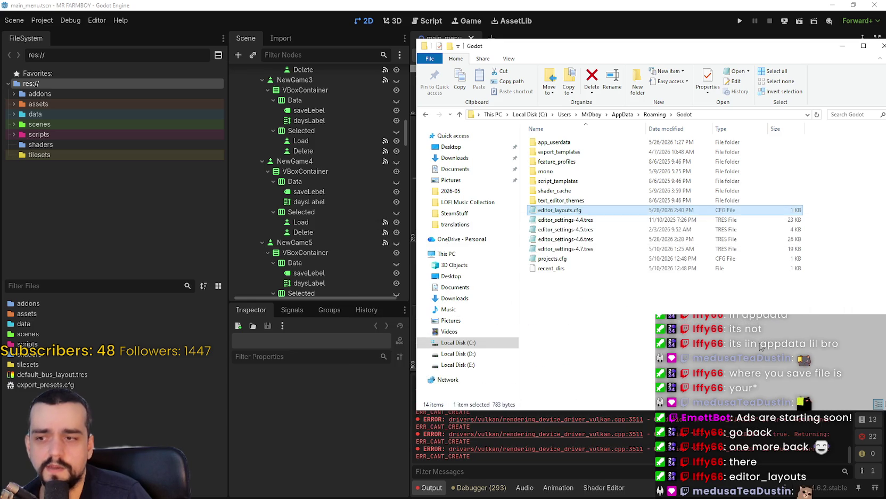
{"action": "left_click", "coordinate": [878, 46]}
Narrow the FileSystem dock by dragging its divider left.
{"action": "scroll", "coordinate": [483, 211], "scroll_direction": "down", "scroll_amount": 3}
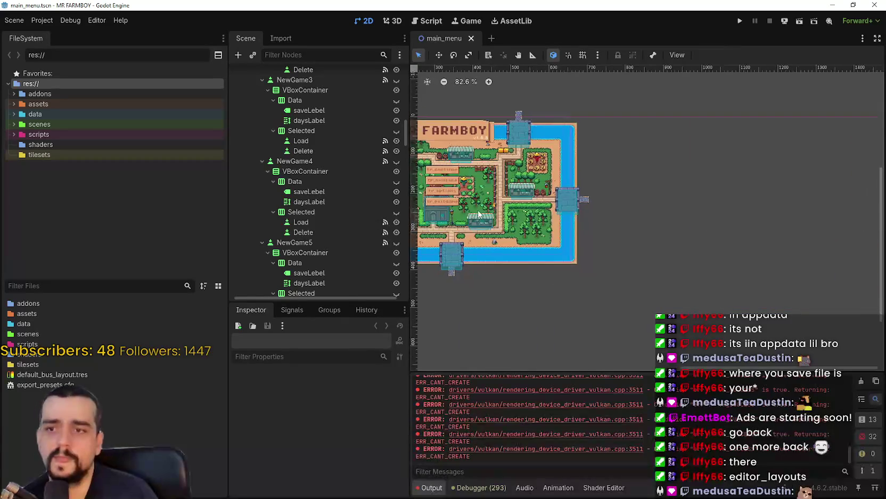
{"action": "scroll", "coordinate": [538, 225], "scroll_direction": "up", "scroll_amount": 1}
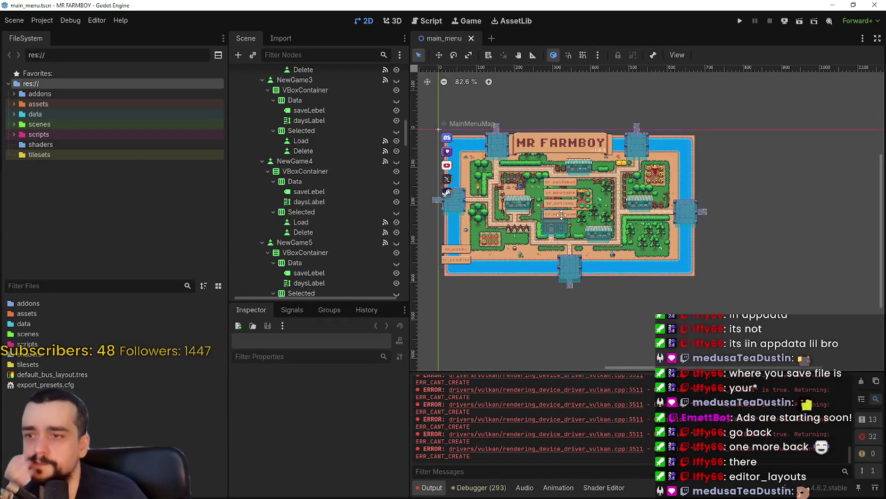
{"action": "scroll", "coordinate": [620, 230], "scroll_direction": "down", "scroll_amount": 1}
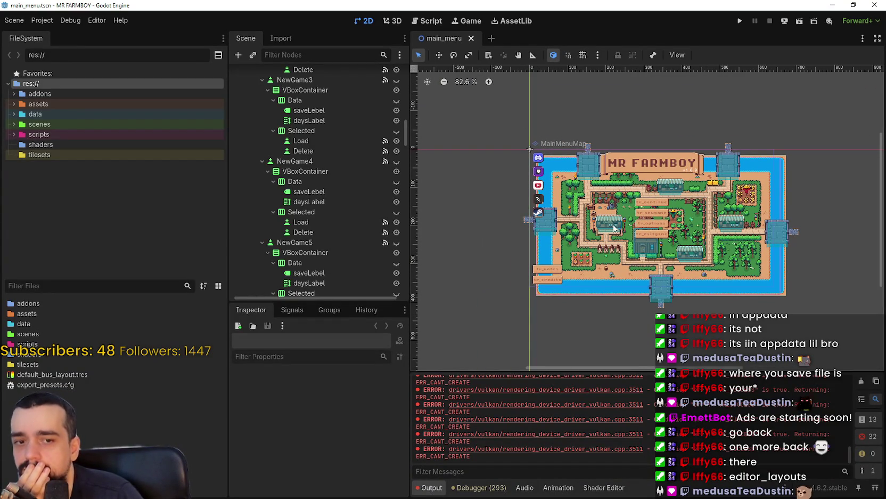
{"action": "left_click_drag", "start_coordinate": [228, 181], "coordinate": [182, 179]}
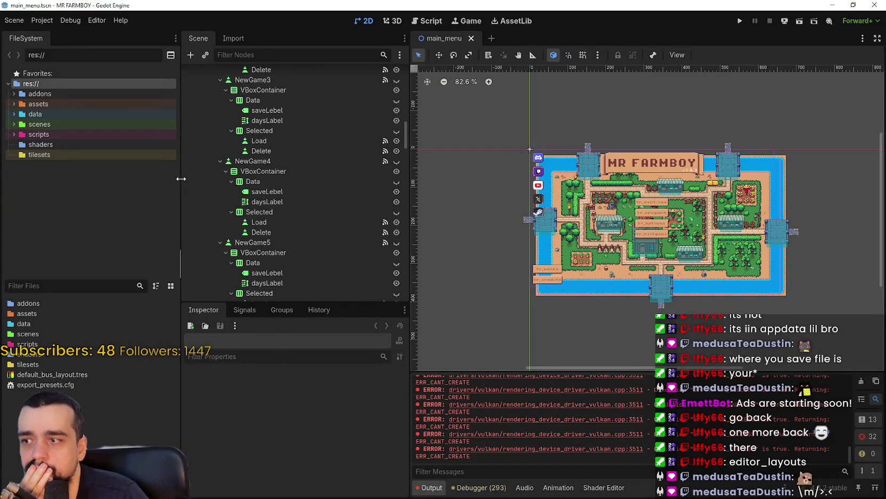
Browse the addons, shaders, tilesets, data, items and scenes folders, expanding data, then select res://.
{"action": "left_click", "coordinate": [81, 95]}
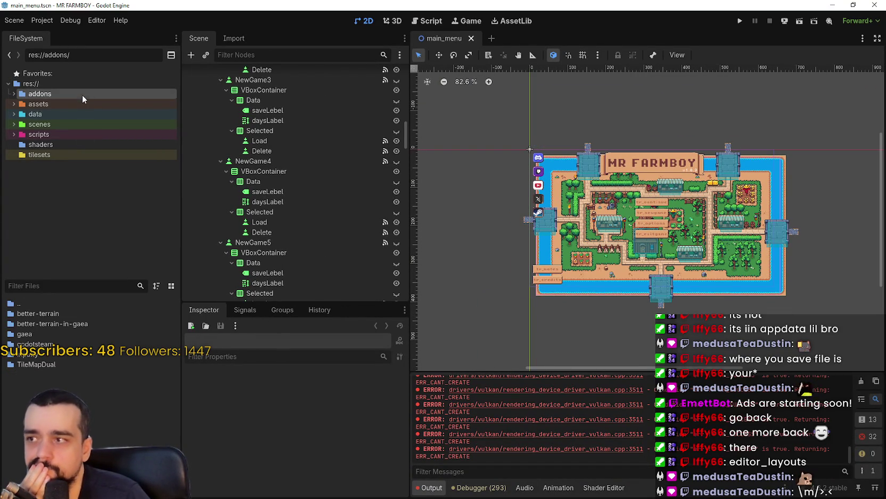
{"action": "left_click", "coordinate": [66, 143]}
{"action": "left_click", "coordinate": [65, 154]}
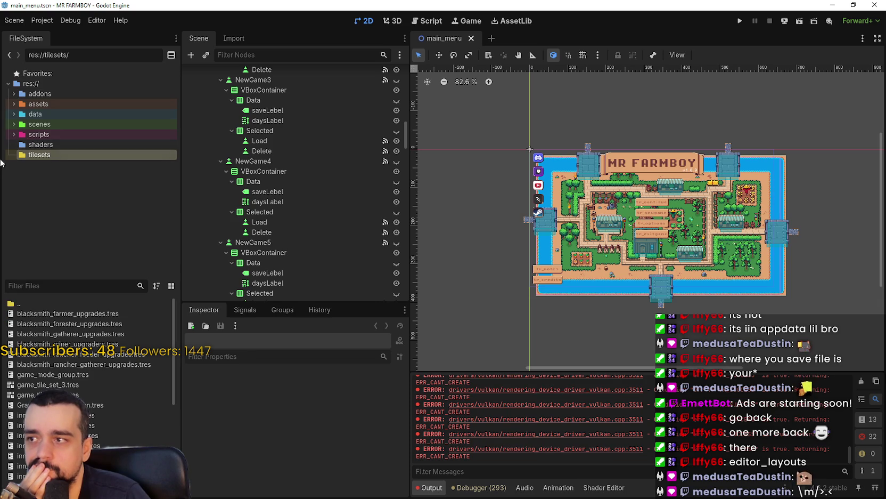
{"action": "left_click", "coordinate": [33, 115]}
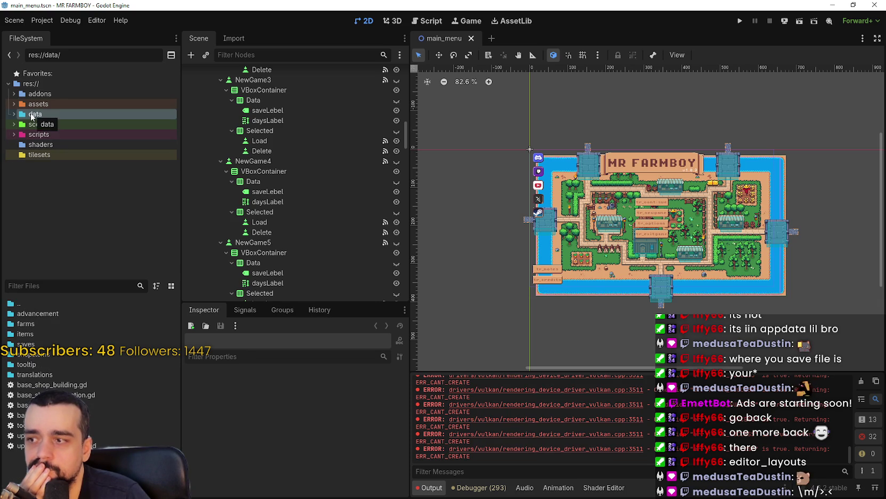
{"action": "left_click", "coordinate": [14, 114]}
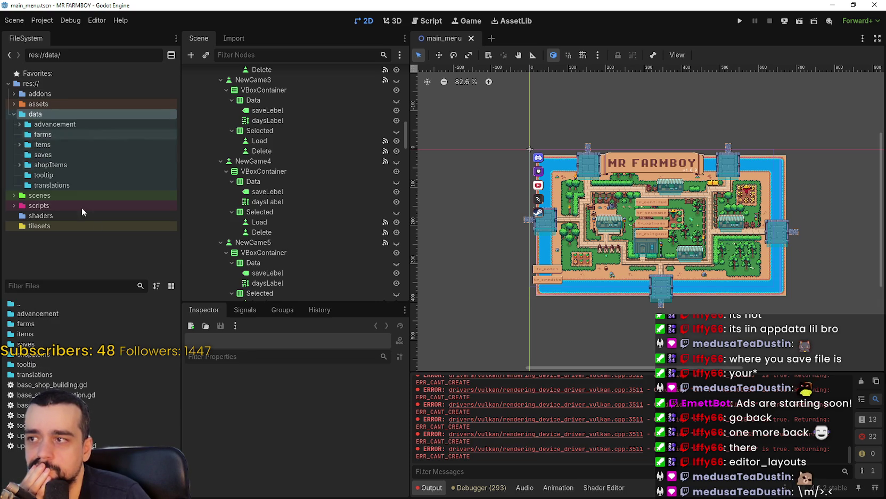
{"action": "left_click", "coordinate": [55, 145]}
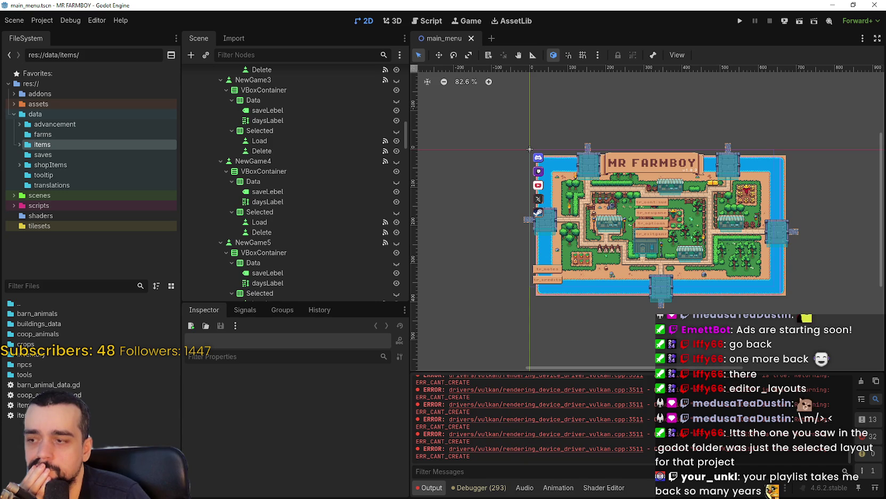
{"action": "left_click", "coordinate": [54, 197]}
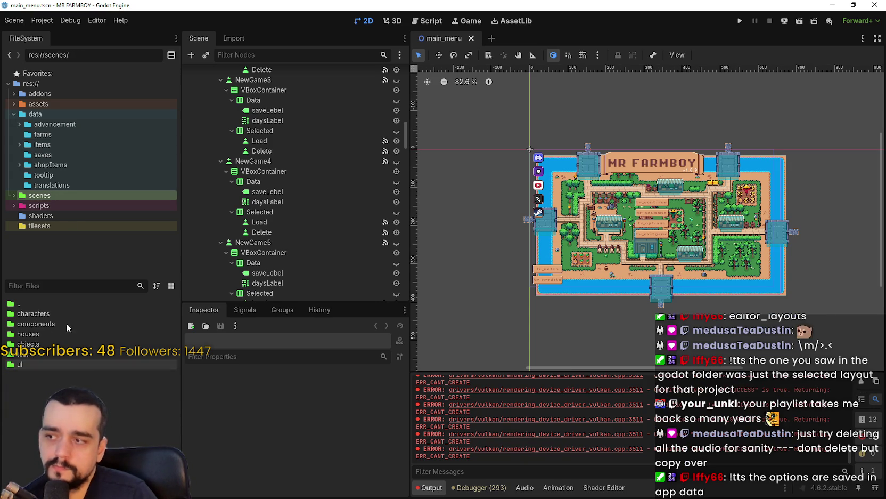
{"action": "left_click", "coordinate": [31, 84]}
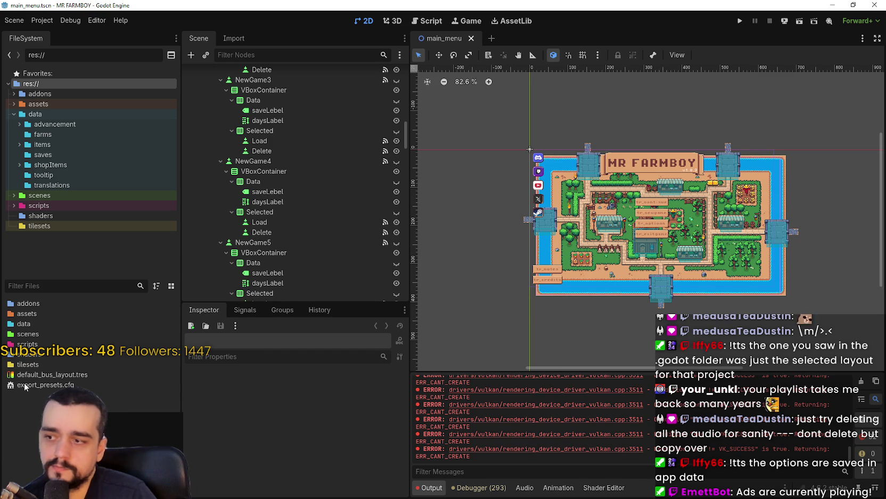
Create a new User Interface scene named opening.
{"action": "left_click", "coordinate": [133, 426]}
{"action": "left_click", "coordinate": [410, 212]}
{"action": "left_click", "coordinate": [453, 240]}
{"action": "type", "text": "opening"}
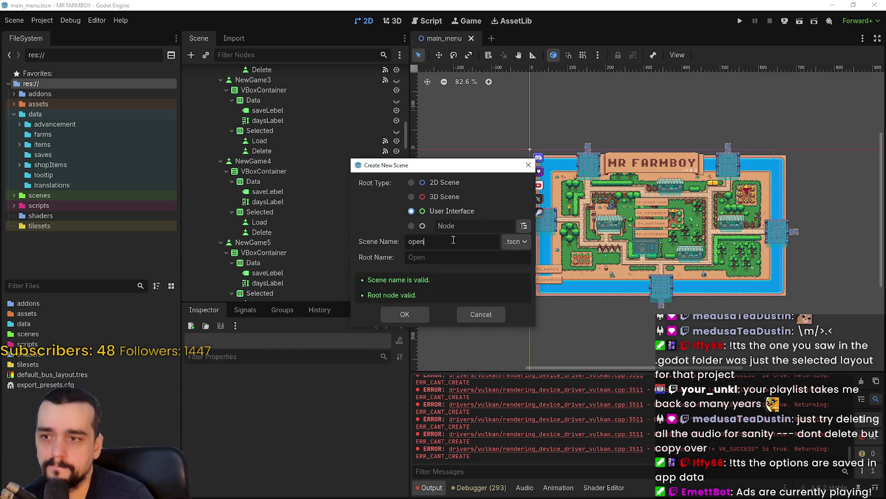
{"action": "left_click", "coordinate": [412, 311]}
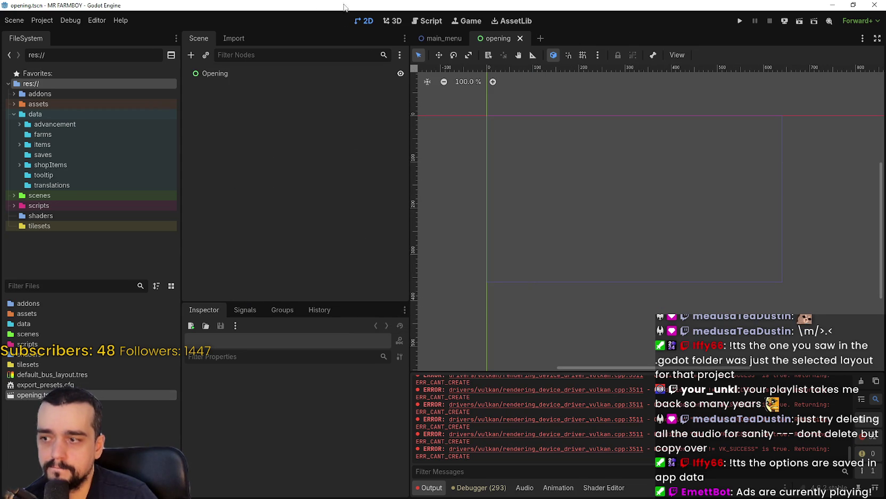
Set Application > Run > Main Scene to opening.tscn in Project Settings and close the dialog.
{"action": "left_click", "coordinate": [42, 20]}
{"action": "left_click", "coordinate": [72, 36]}
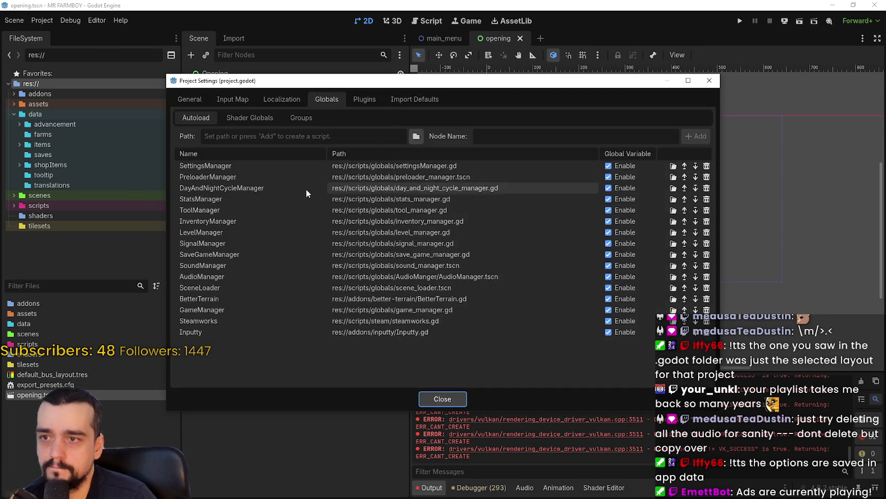
{"action": "left_click", "coordinate": [190, 99]}
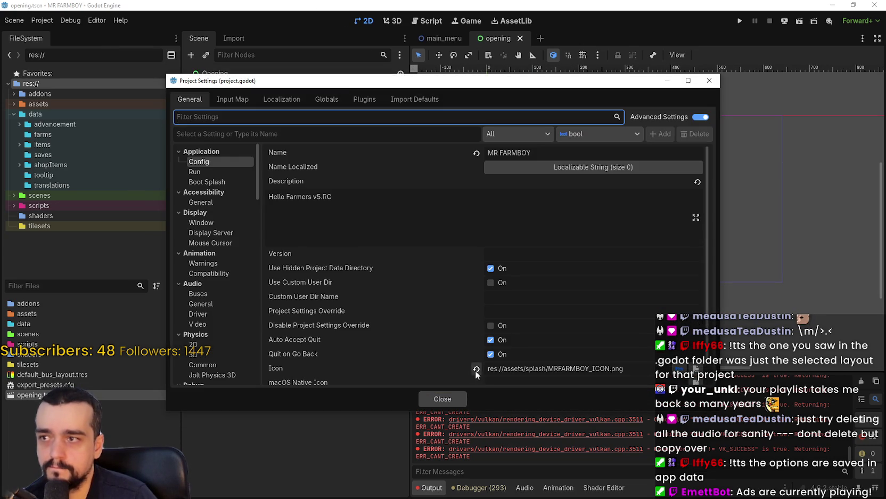
{"action": "left_click", "coordinate": [222, 171]}
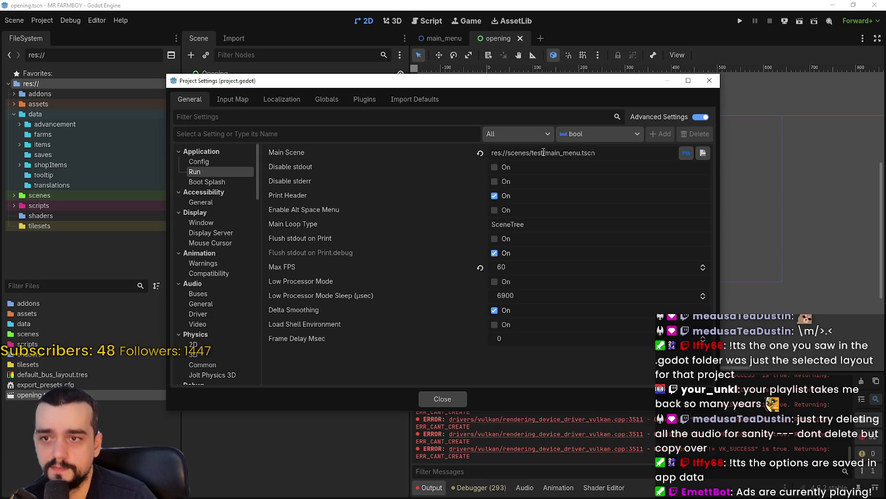
{"action": "left_click", "coordinate": [480, 153]}
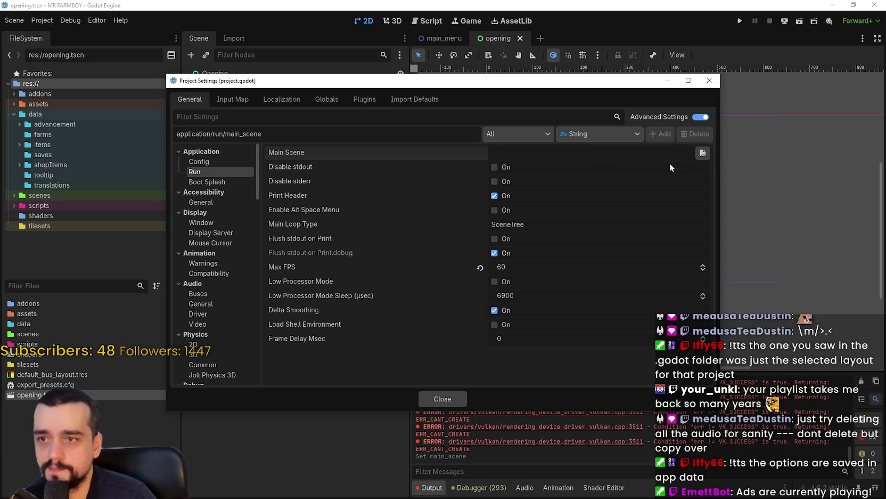
{"action": "left_click", "coordinate": [703, 153]}
{"action": "double_click", "coordinate": [624, 154]}
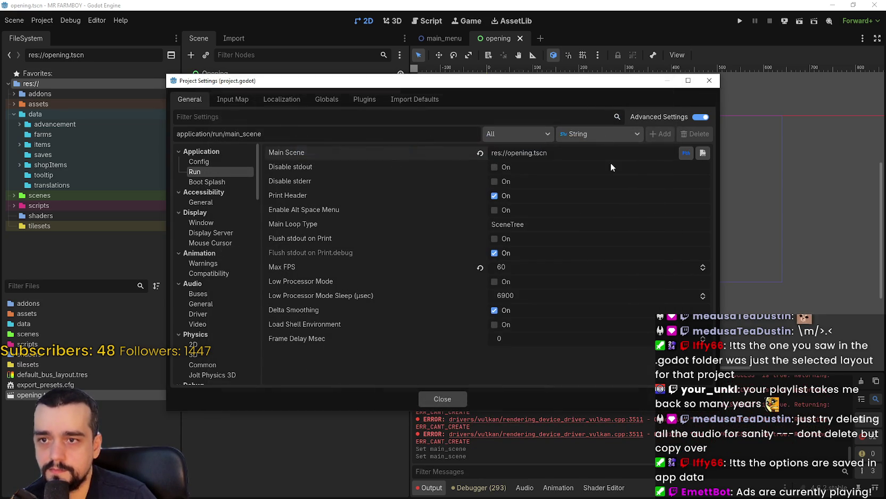
{"action": "left_click", "coordinate": [434, 395]}
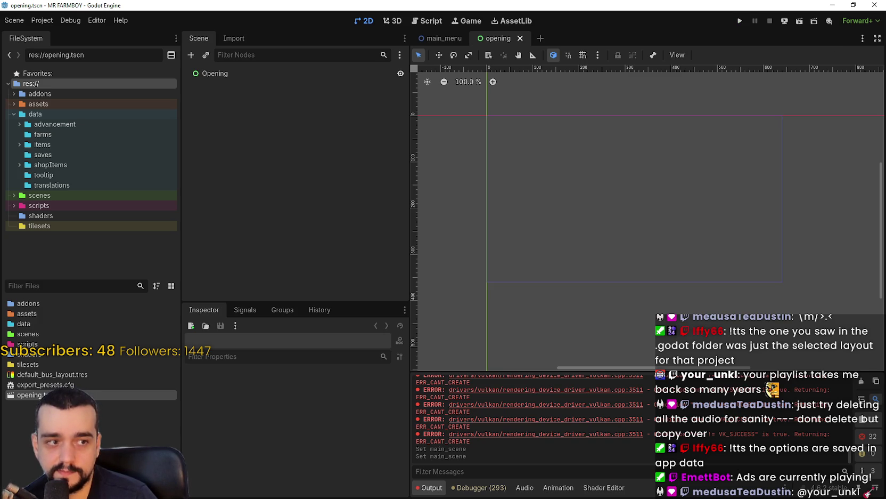
Run the project through opening.tscn, stop the game, and reopen Project Settings.
{"action": "left_click", "coordinate": [739, 24]}
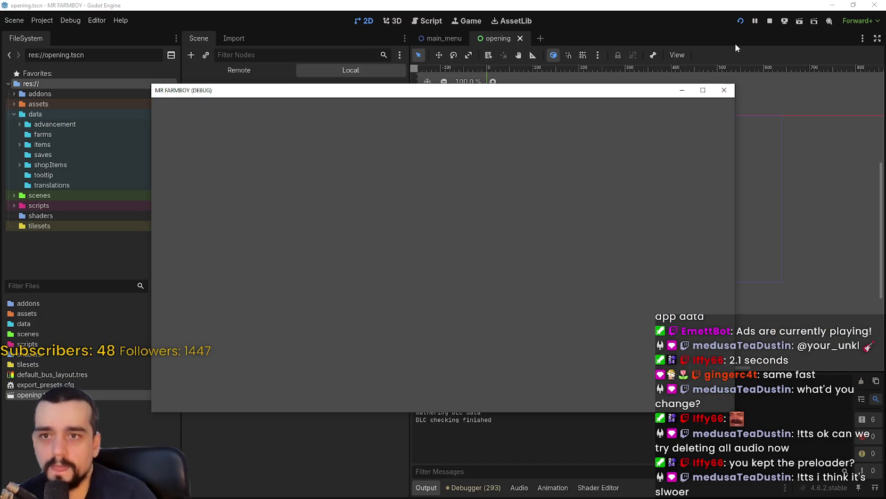
{"action": "left_click", "coordinate": [770, 19]}
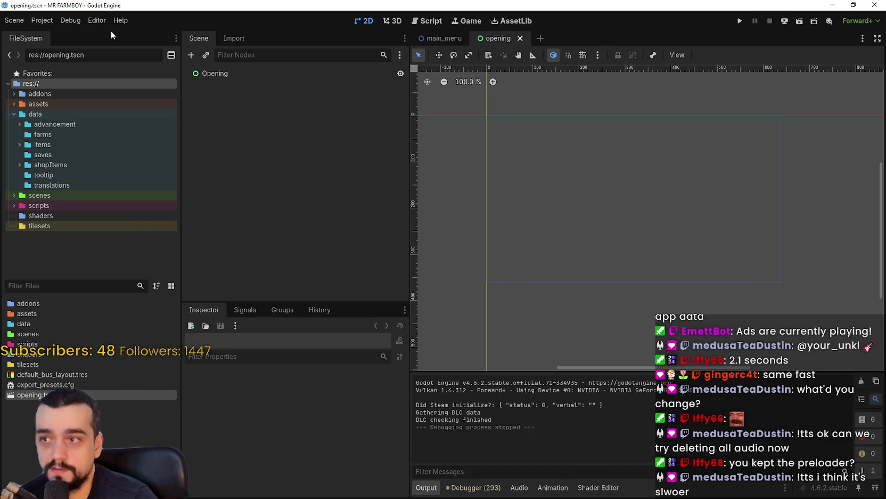
{"action": "left_click", "coordinate": [53, 21]}
{"action": "left_click", "coordinate": [59, 30]}
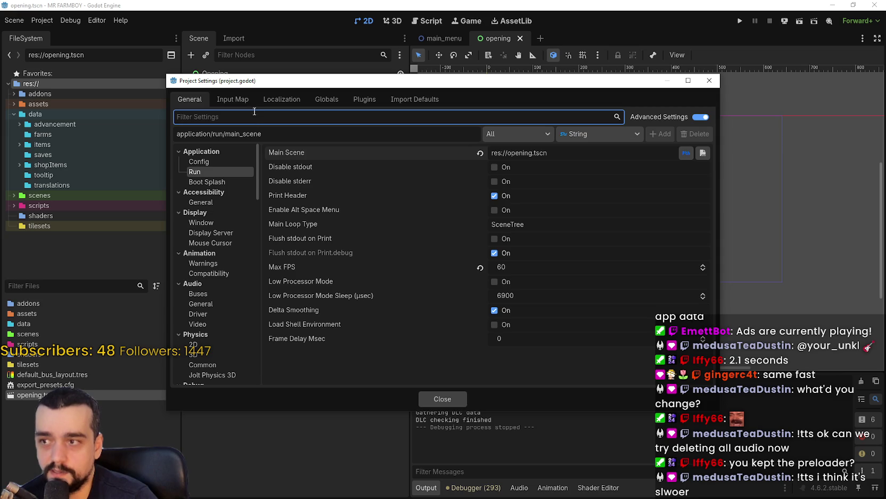
Disable the SettingsManager, PreloaderManager and Inputty autoloads, close settings, and run the game.
{"action": "left_click", "coordinate": [287, 99]}
{"action": "left_click", "coordinate": [316, 98]}
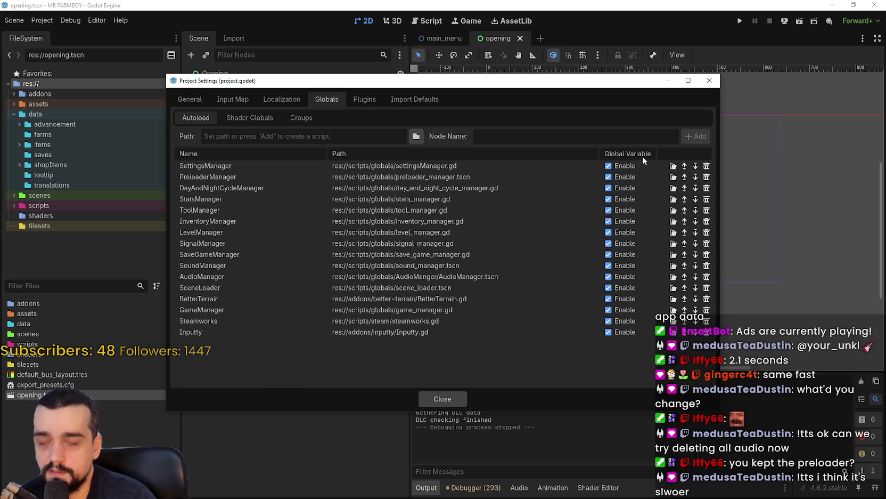
{"action": "left_click", "coordinate": [608, 166]}
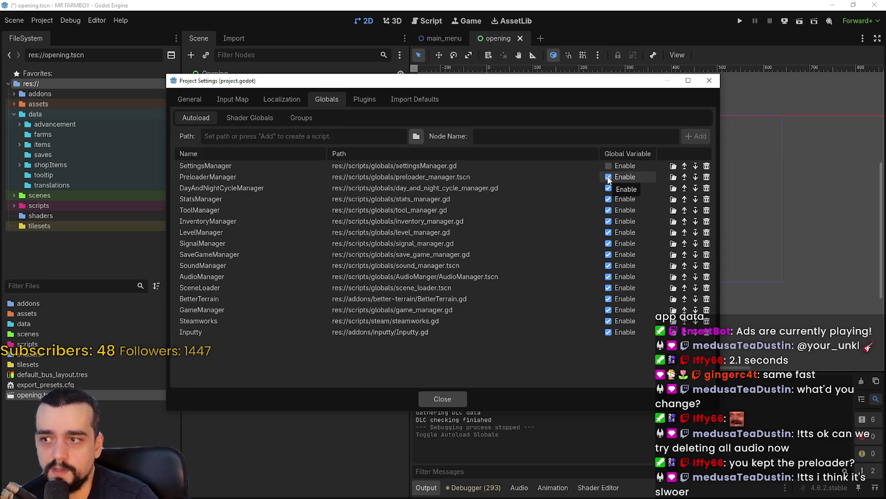
{"action": "left_click", "coordinate": [609, 177]}
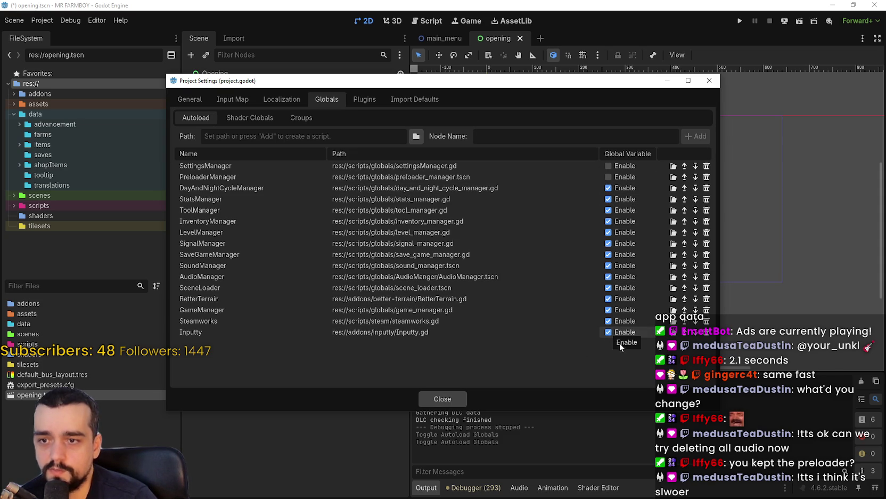
{"action": "left_click", "coordinate": [609, 332]}
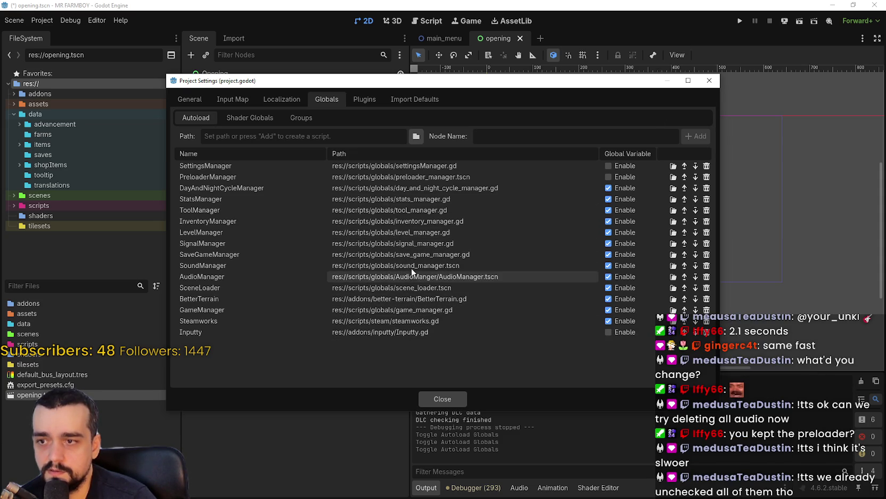
{"action": "left_click", "coordinate": [441, 399]}
{"action": "left_click", "coordinate": [740, 21]}
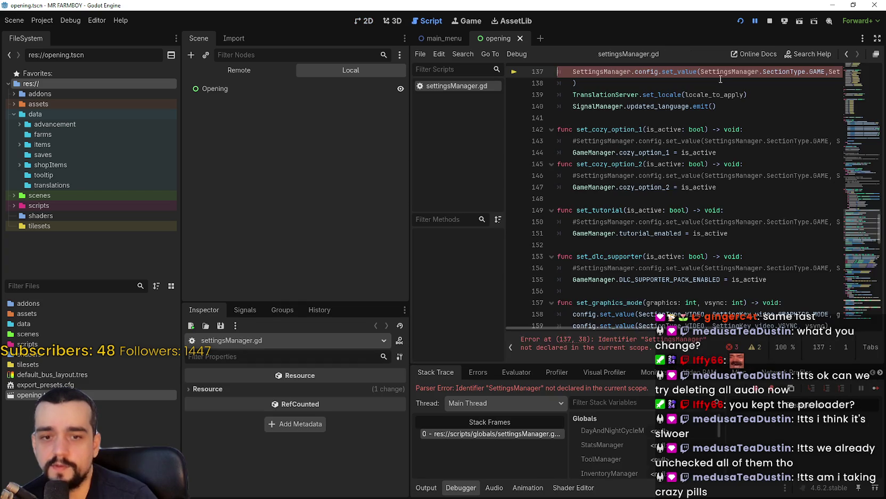
Resume the game past the script error, then stop the debug run from the editor.
{"action": "key", "text": "F5"}
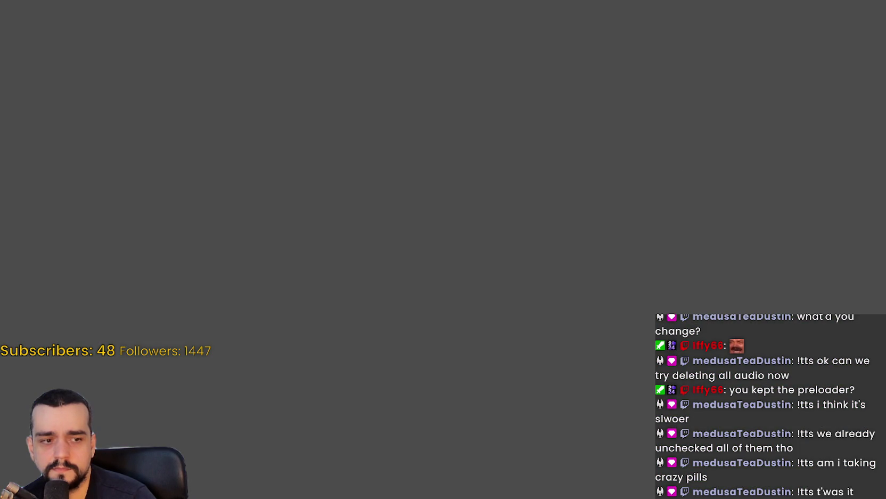
{"action": "key", "text": "alt+Tab"}
{"action": "left_click", "coordinate": [766, 21]}
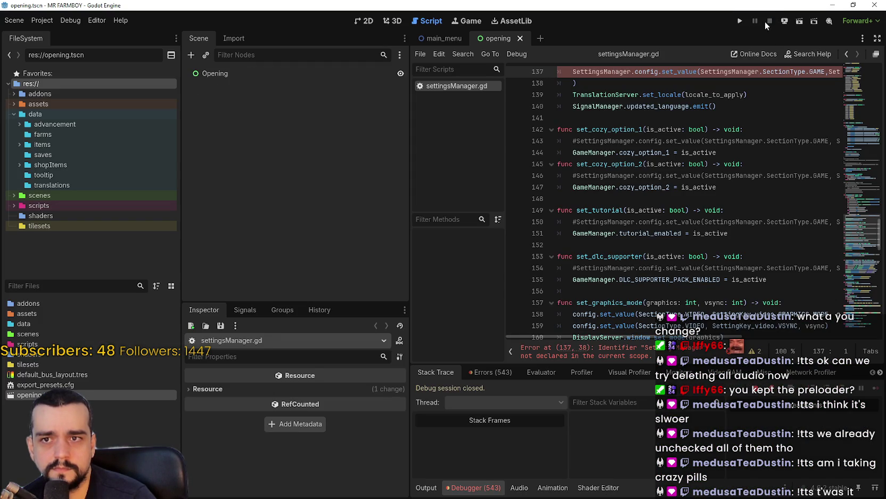
Check the Debug menu, jump to the error at line 137, and reopen Project Settings.
{"action": "scroll", "coordinate": [761, 261], "scroll_direction": "up", "scroll_amount": 3}
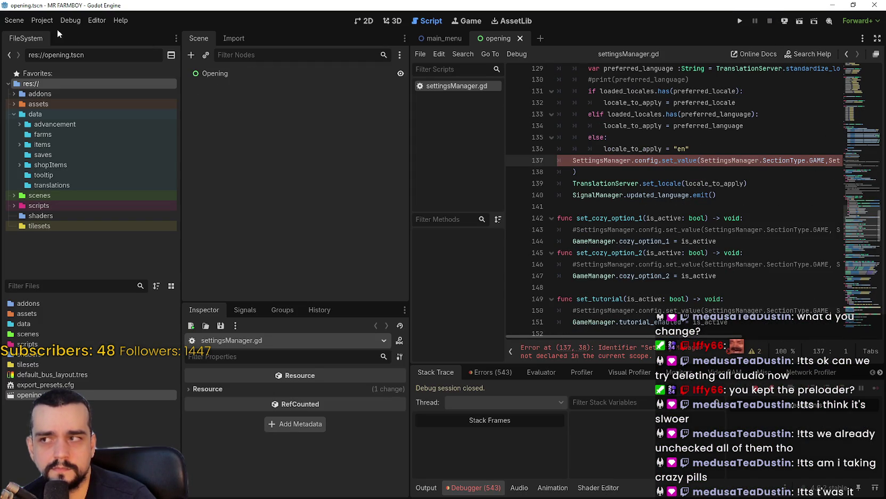
{"action": "left_click", "coordinate": [42, 20]}
{"action": "mouse_move", "coordinate": [70, 21]}
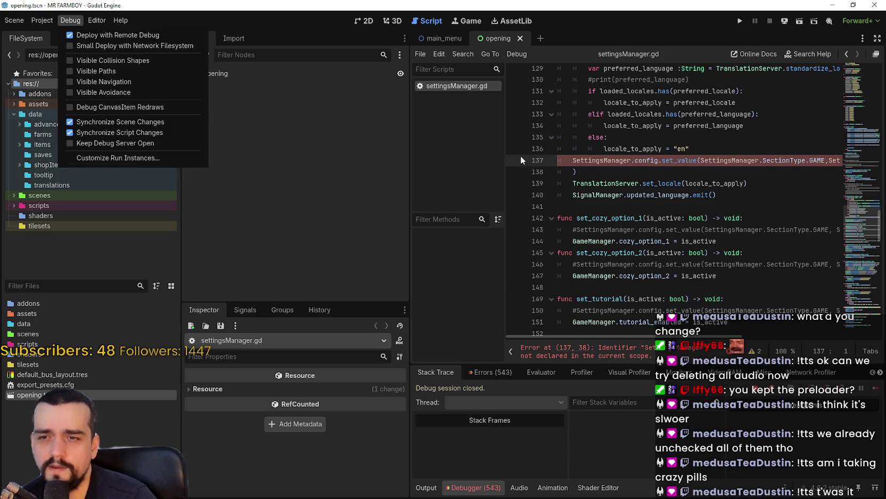
{"action": "left_click", "coordinate": [613, 164]}
{"action": "scroll", "coordinate": [539, 300], "scroll_direction": "up", "scroll_amount": 8}
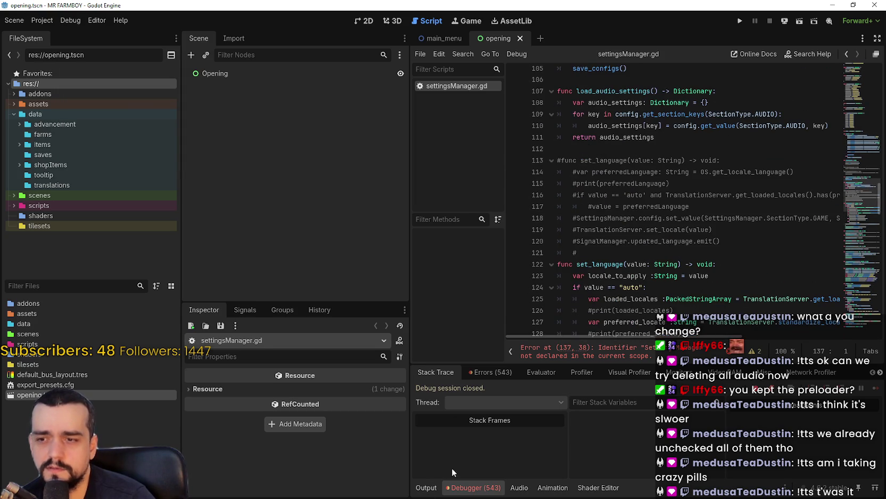
{"action": "left_click", "coordinate": [586, 351]}
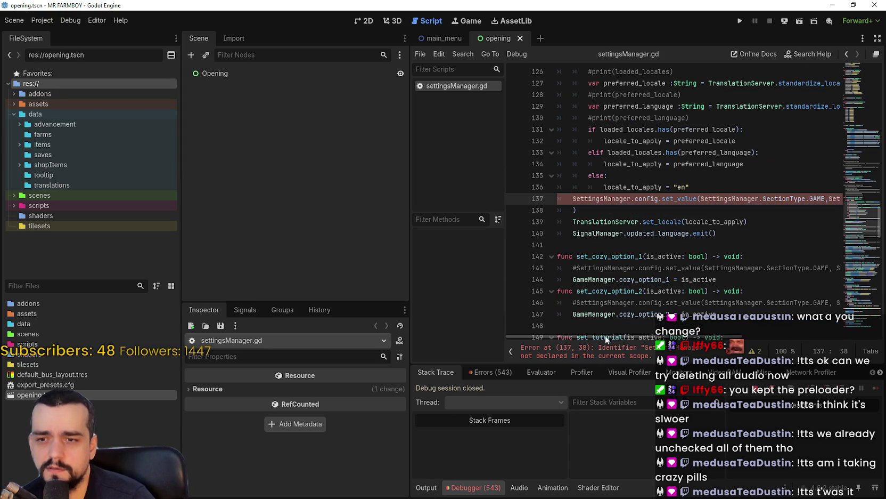
{"action": "left_click", "coordinate": [42, 21]}
{"action": "left_click", "coordinate": [52, 33]}
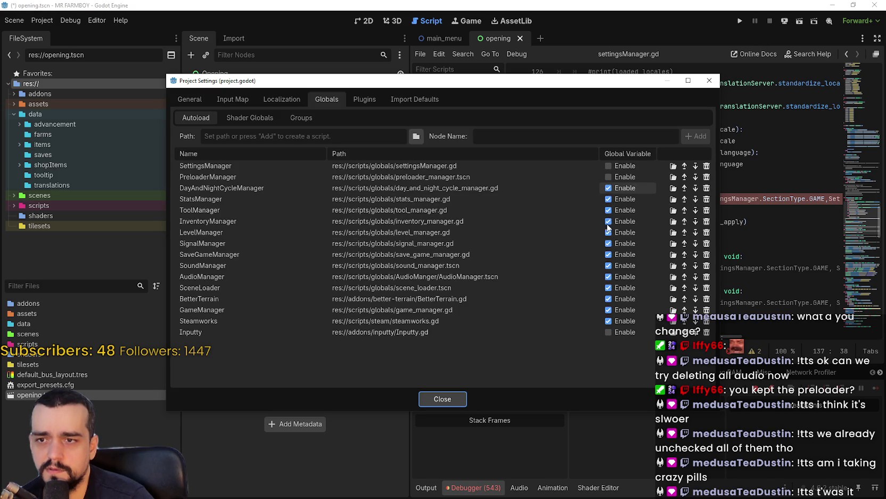
Disable DayAndNightCycleManager, StatsManager, ToolManager, InventoryManager, SaveGameManager and SoundManager, keeping LevelManager enabled, then close settings.
{"action": "left_click", "coordinate": [607, 188]}
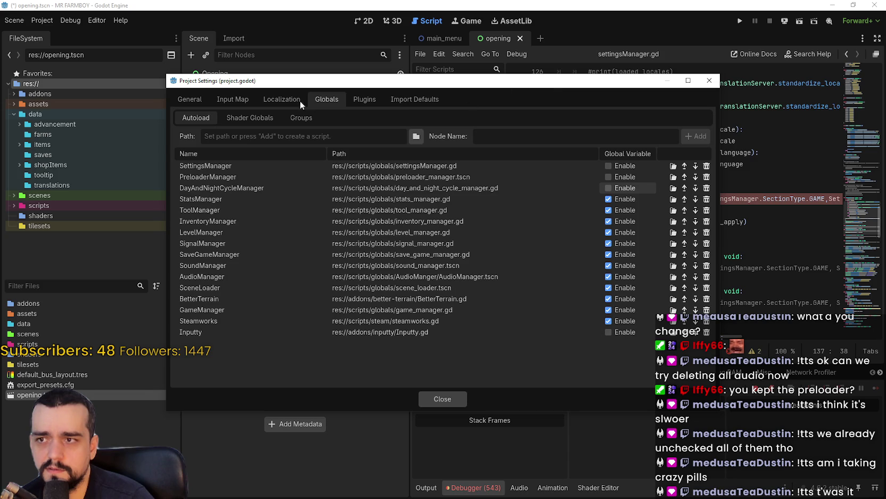
{"action": "left_click", "coordinate": [608, 198]}
{"action": "left_click", "coordinate": [607, 210]}
{"action": "left_click", "coordinate": [608, 221]}
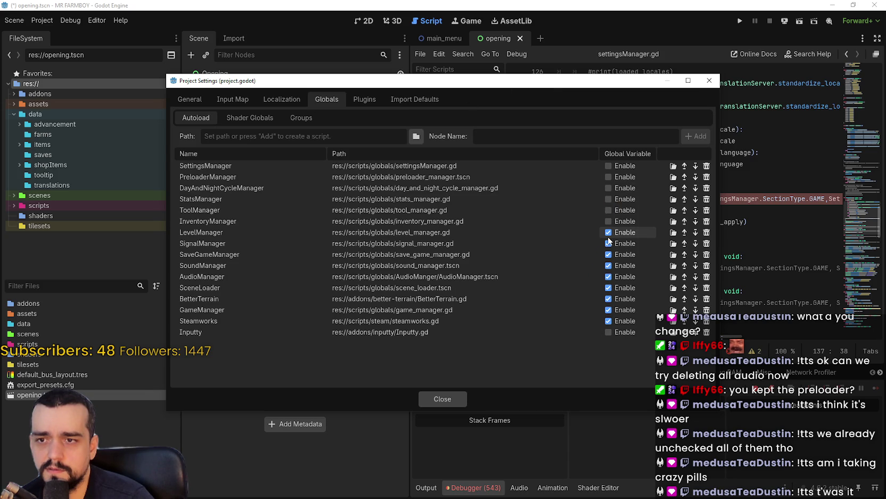
{"action": "left_click", "coordinate": [608, 232]}
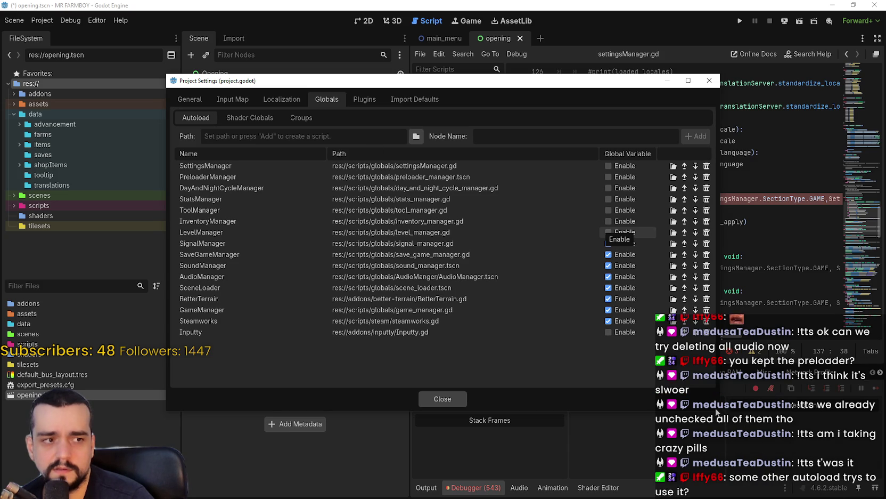
{"action": "left_click", "coordinate": [608, 232]}
{"action": "left_click", "coordinate": [608, 254]}
{"action": "left_click", "coordinate": [608, 265]}
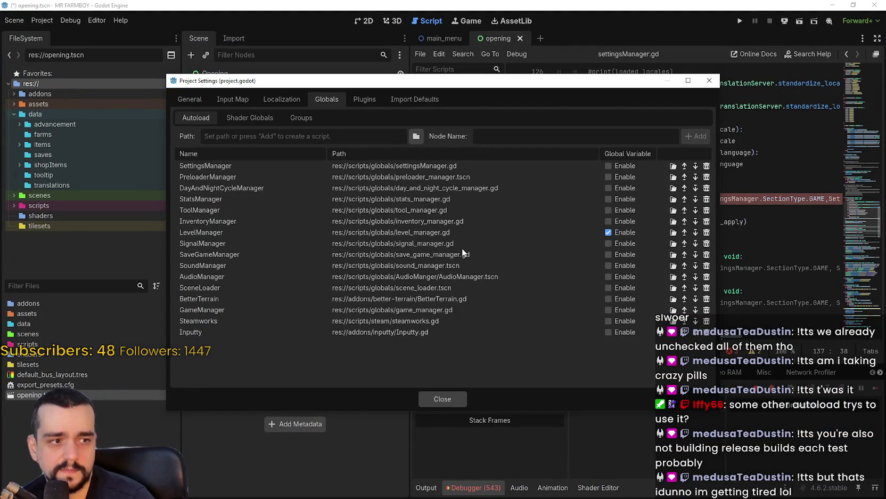
{"action": "left_click", "coordinate": [445, 398]}
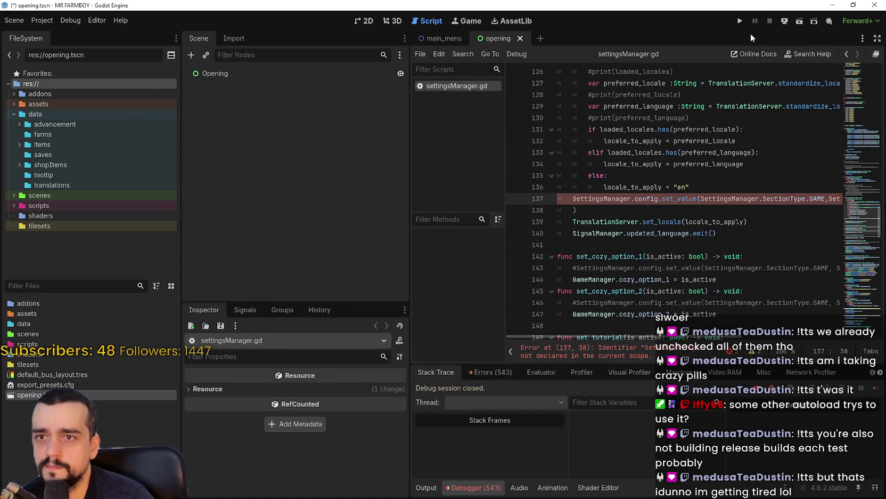
Run the game, view the Remote scene tree, and expand PreloaderManager and SoundManager.
{"action": "left_click", "coordinate": [739, 20]}
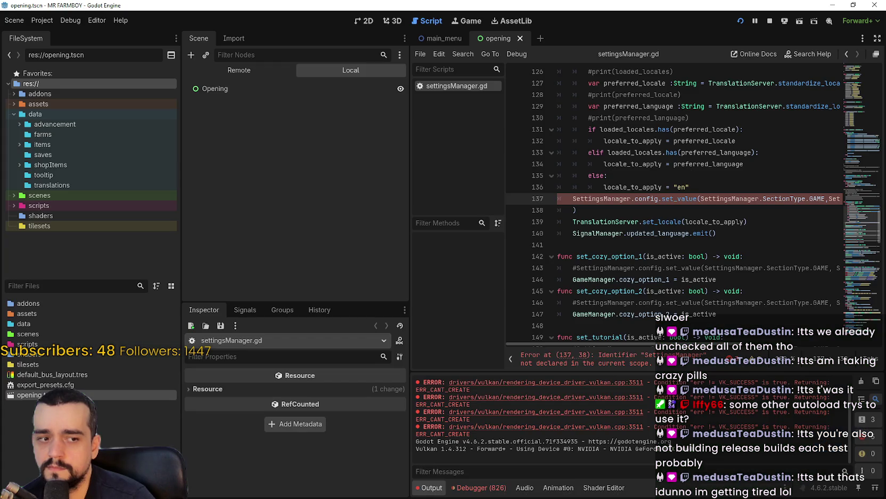
{"action": "scroll", "coordinate": [626, 174], "scroll_direction": "up", "scroll_amount": 3}
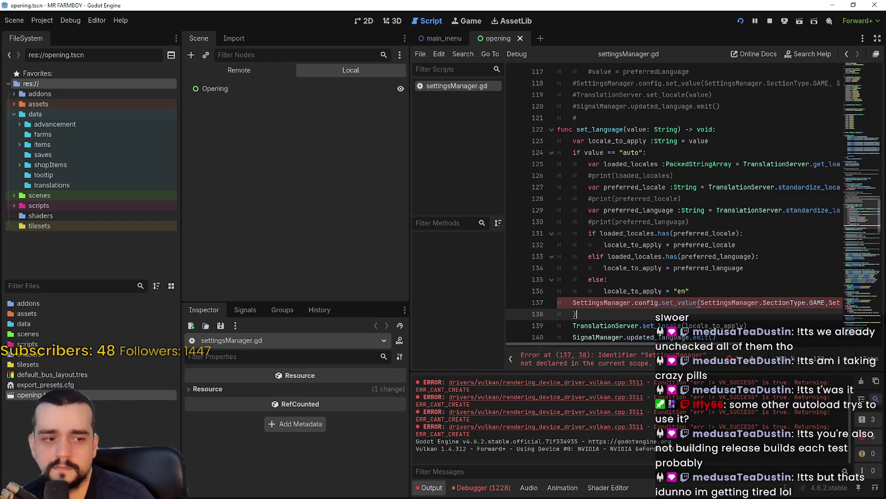
{"action": "key", "text": "F12"}
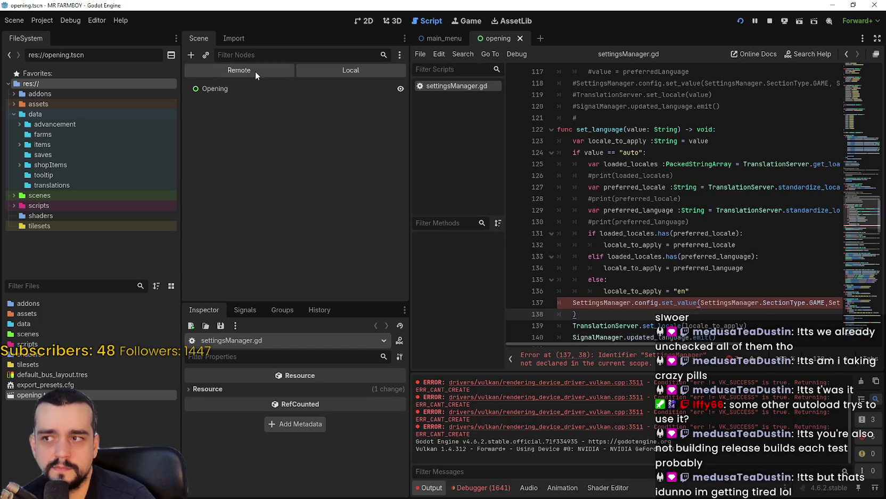
{"action": "left_click", "coordinate": [253, 71]}
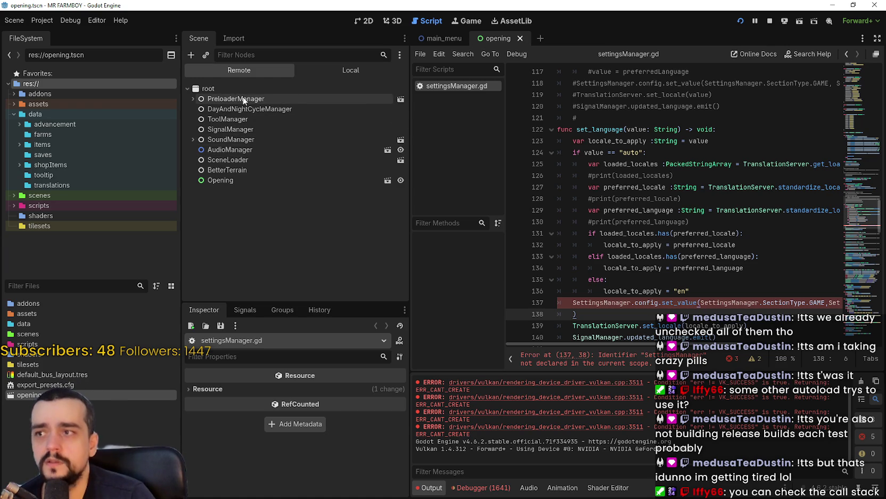
{"action": "left_click", "coordinate": [192, 99]}
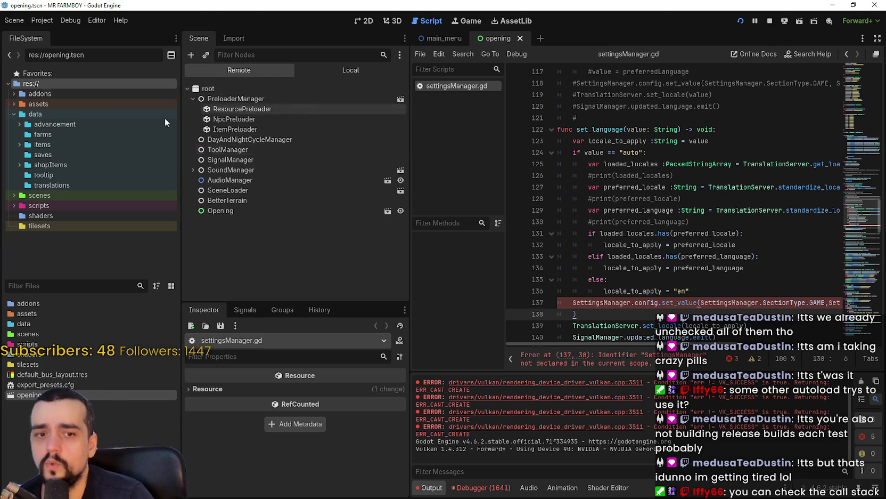
{"action": "left_click", "coordinate": [192, 169]}
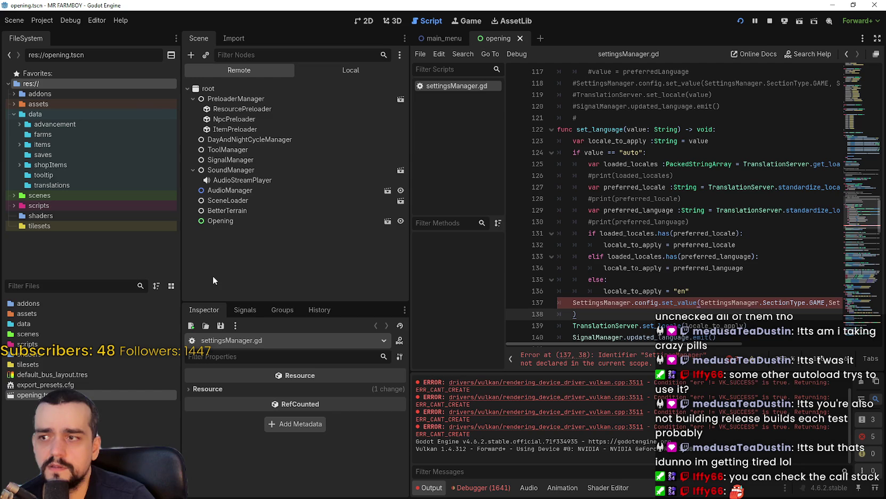
{"action": "key", "text": "Up"}
{"action": "key", "text": "Up"}
{"action": "key", "text": "Up"}
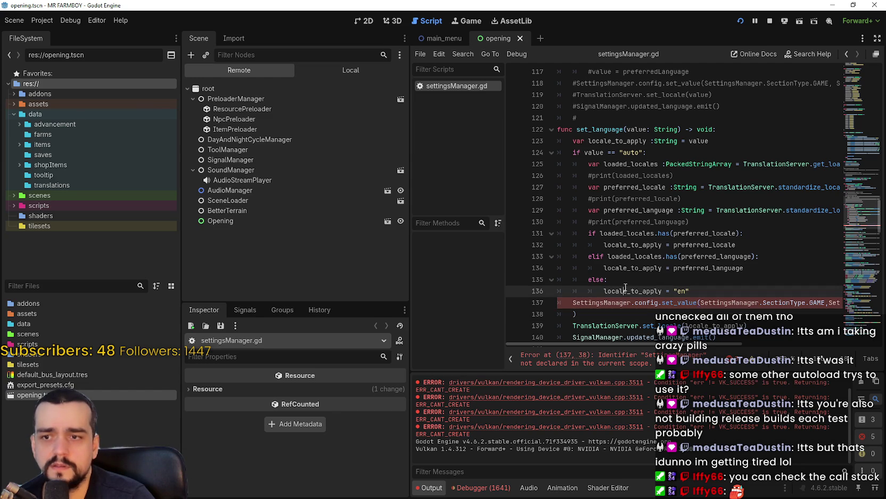
{"action": "left_click", "coordinate": [53, 17]}
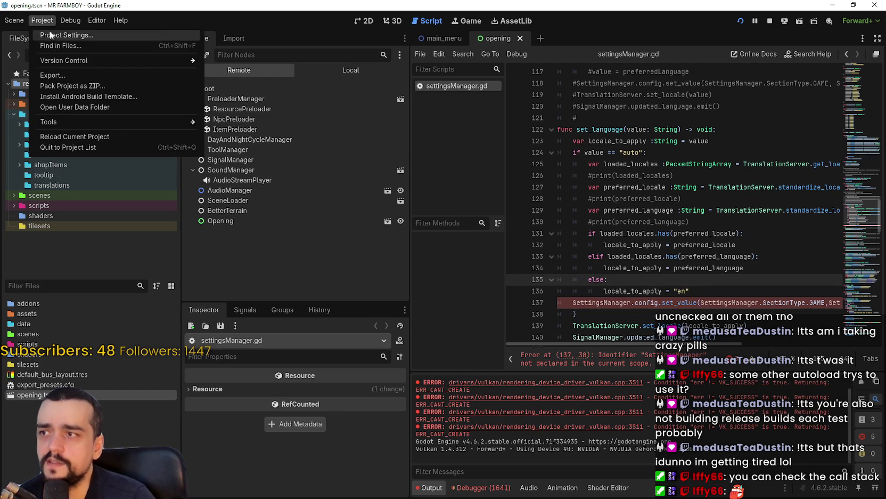
{"action": "left_click", "coordinate": [97, 36]}
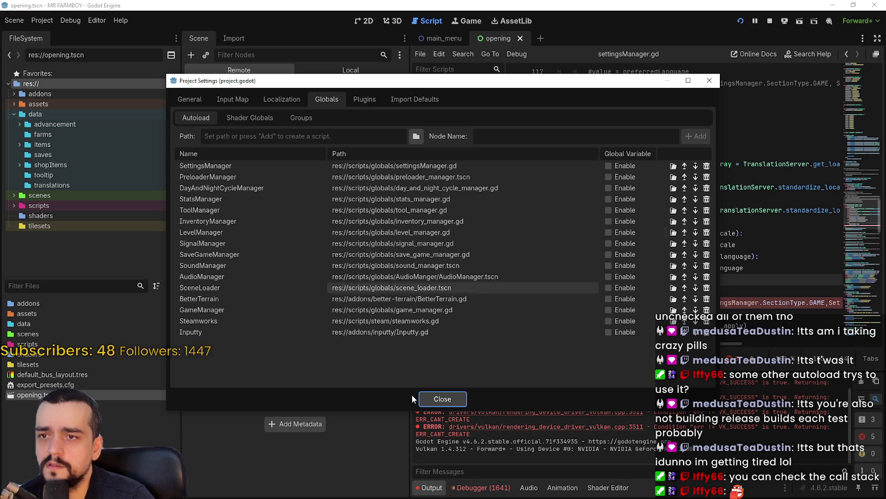
{"action": "left_click", "coordinate": [293, 118]}
{"action": "left_click", "coordinate": [190, 117]}
{"action": "left_click", "coordinate": [444, 399]}
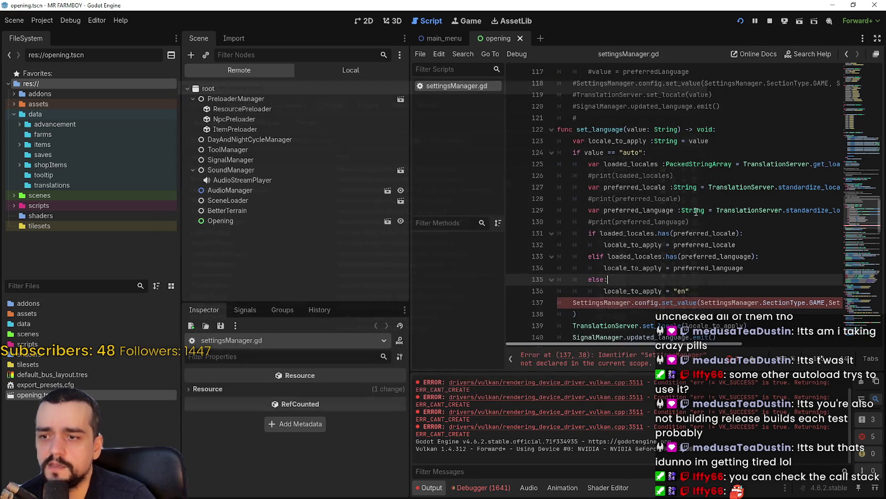
Stop the game, browse Explorer from .godot up to mr-farmboy-steam, then return to Godot.
{"action": "left_click", "coordinate": [771, 22]}
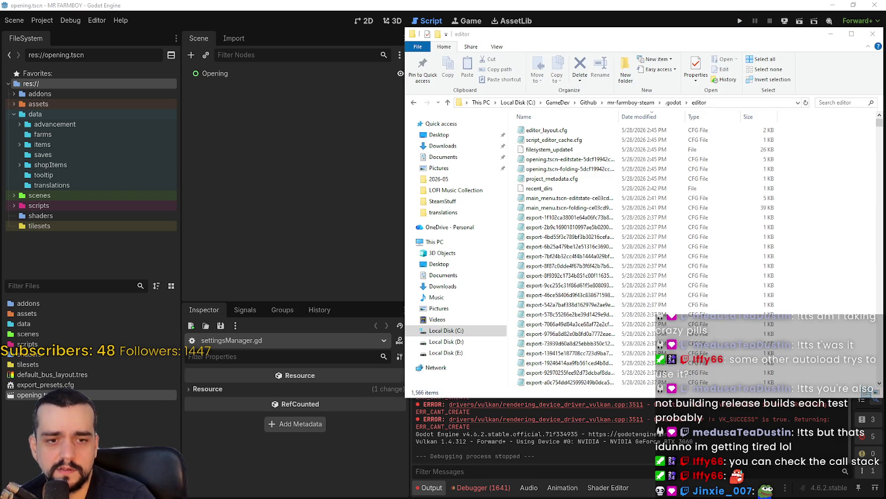
{"action": "left_click", "coordinate": [671, 102]}
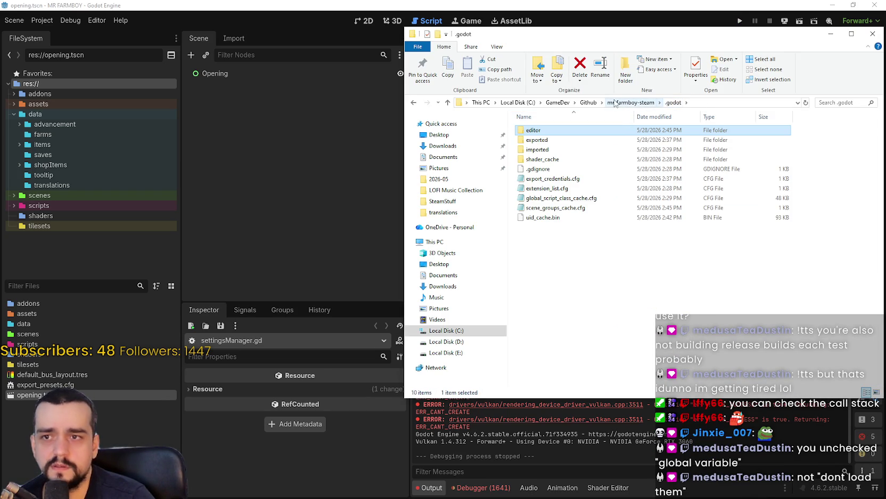
{"action": "left_click", "coordinate": [623, 104]}
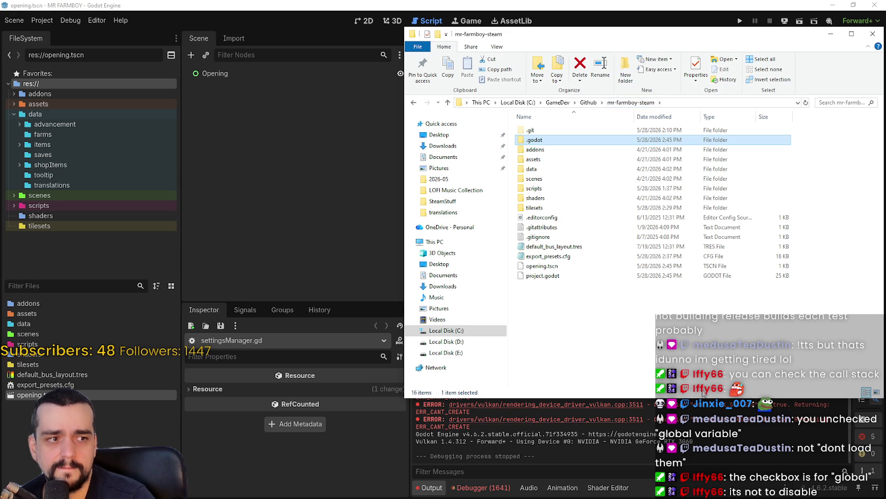
{"action": "left_click", "coordinate": [667, 344]}
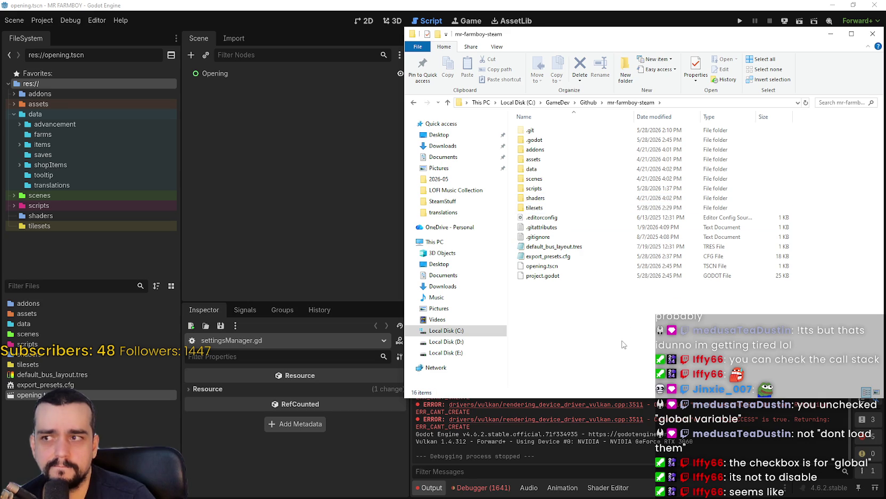
{"action": "left_click", "coordinate": [729, 4]}
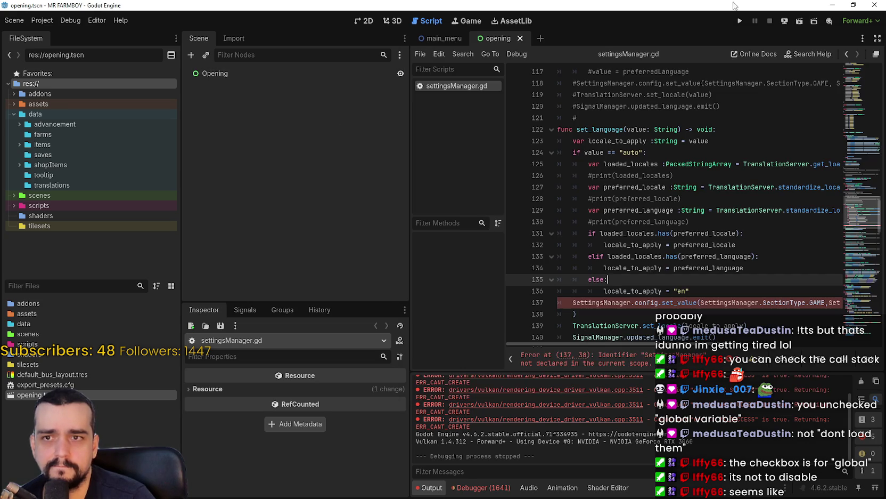
Run the game and open Project Settings to review the Autoload list.
{"action": "left_click", "coordinate": [801, 23]}
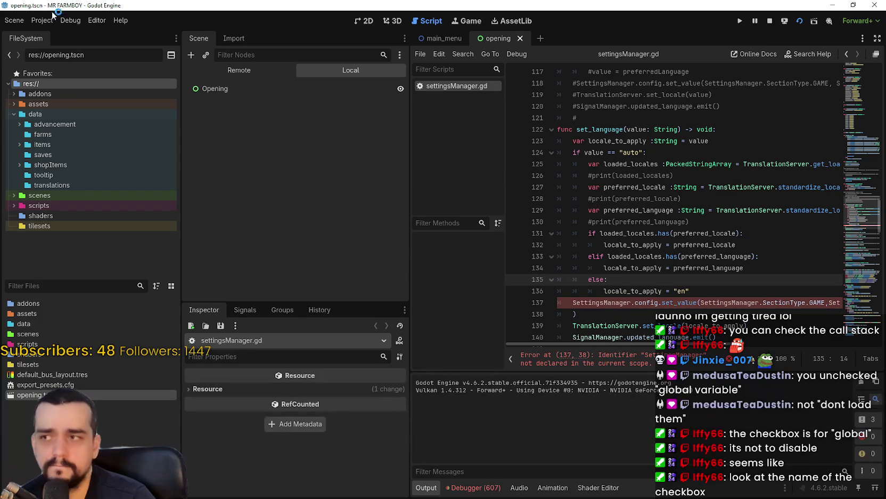
{"action": "left_click", "coordinate": [42, 20]}
{"action": "left_click", "coordinate": [59, 36]}
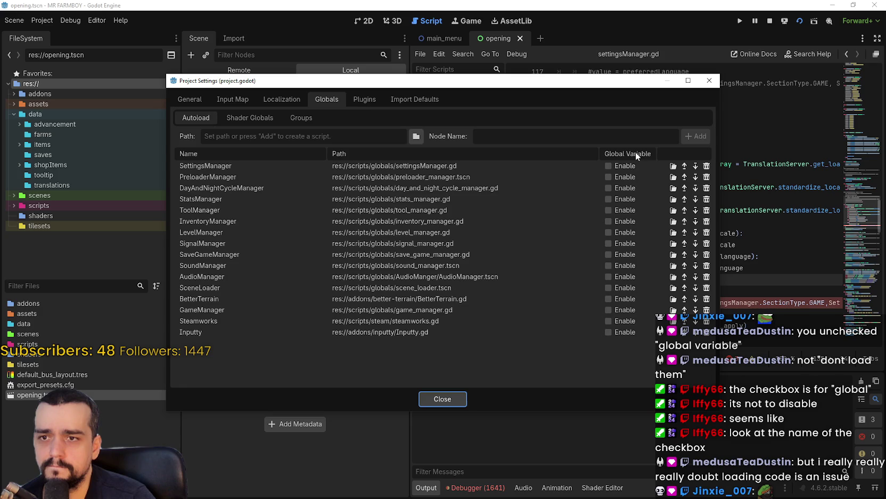
{"action": "left_click", "coordinate": [265, 4]}
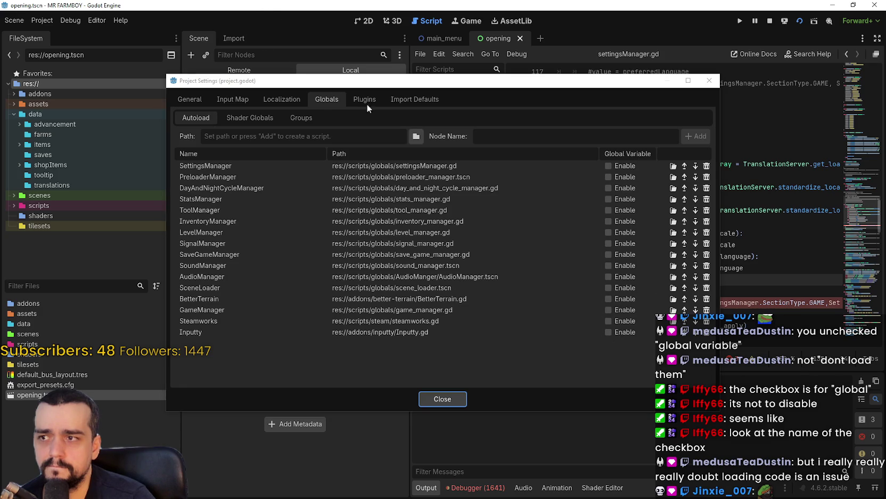
Close Project Settings and stop the running game.
{"action": "left_click", "coordinate": [705, 84]}
{"action": "left_click", "coordinate": [238, 70]}
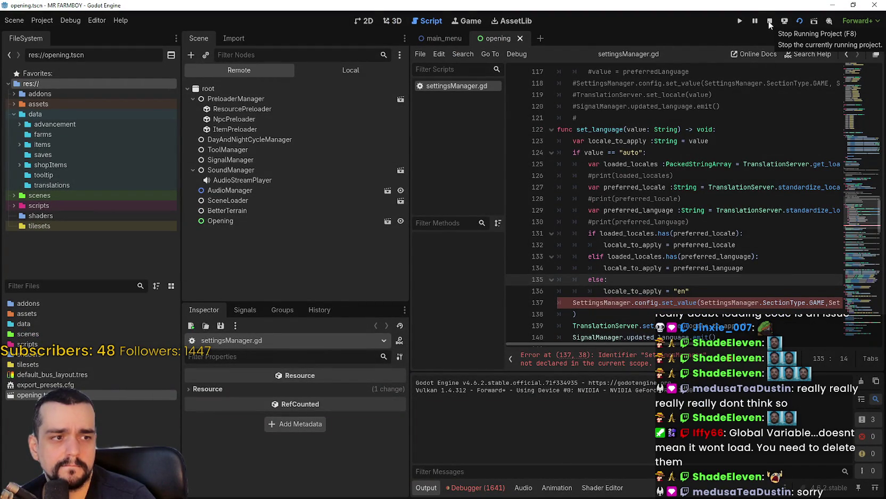
{"action": "left_click", "coordinate": [769, 21]}
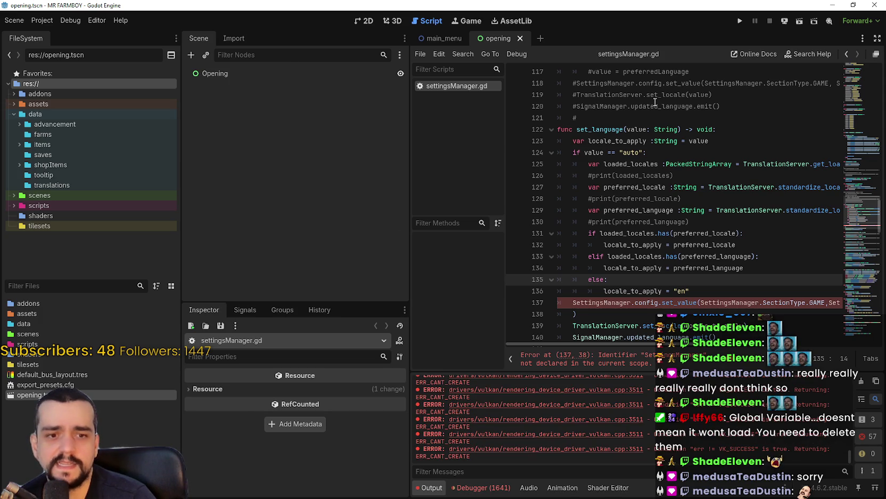
Browse the addons and data folders in FileSystem, then bring up Project Settings.
{"action": "left_click", "coordinate": [52, 302]}
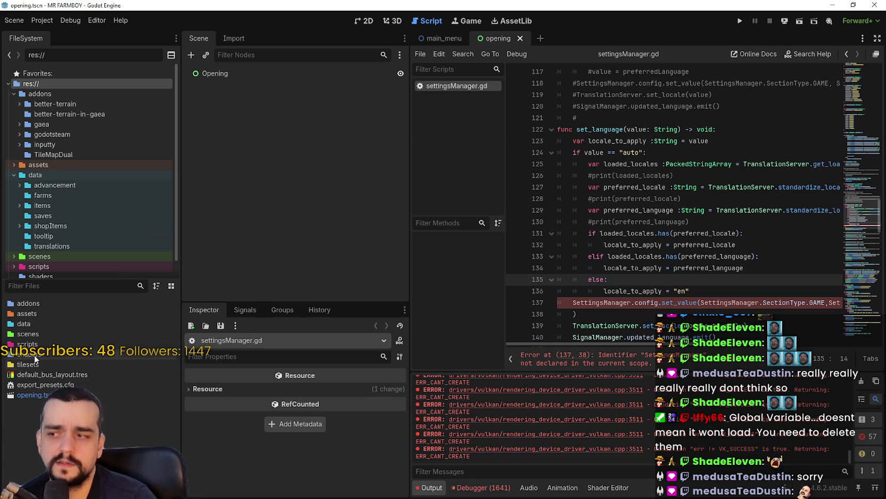
{"action": "double_click", "coordinate": [37, 325]}
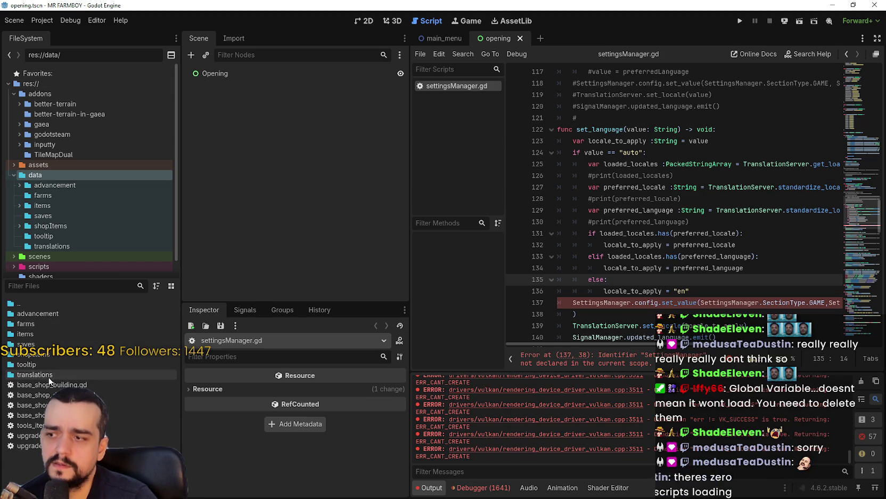
{"action": "double_click", "coordinate": [32, 303]}
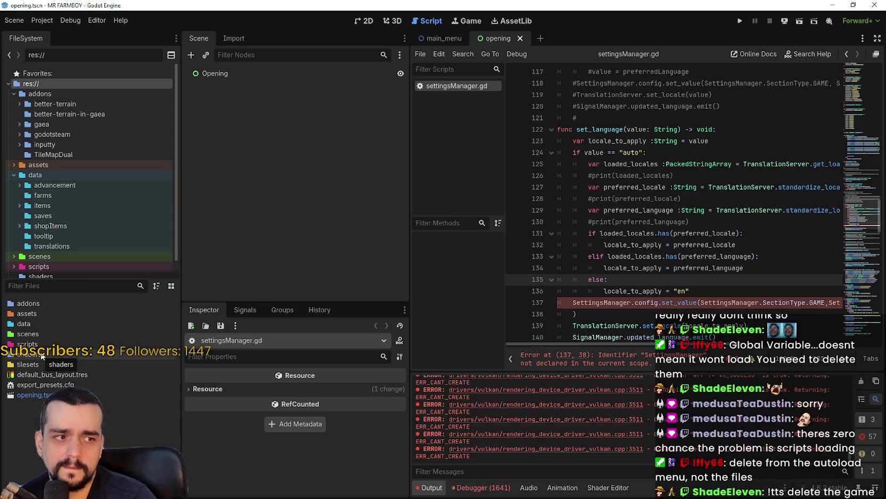
{"action": "left_click", "coordinate": [42, 20]}
{"action": "left_click", "coordinate": [58, 33]}
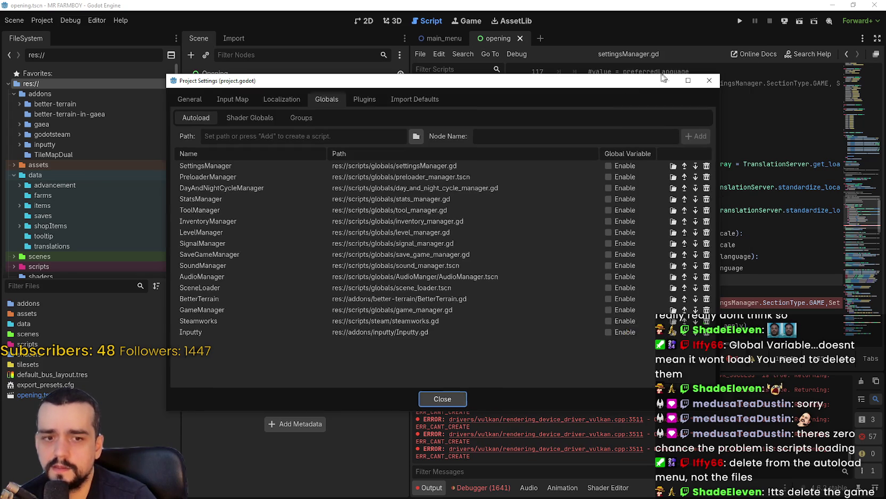
Delete the Inputty, SettingsManager and all remaining autoloads, then close Project Settings.
{"action": "left_click_drag", "start_coordinate": [662, 77], "coordinate": [692, 71]}
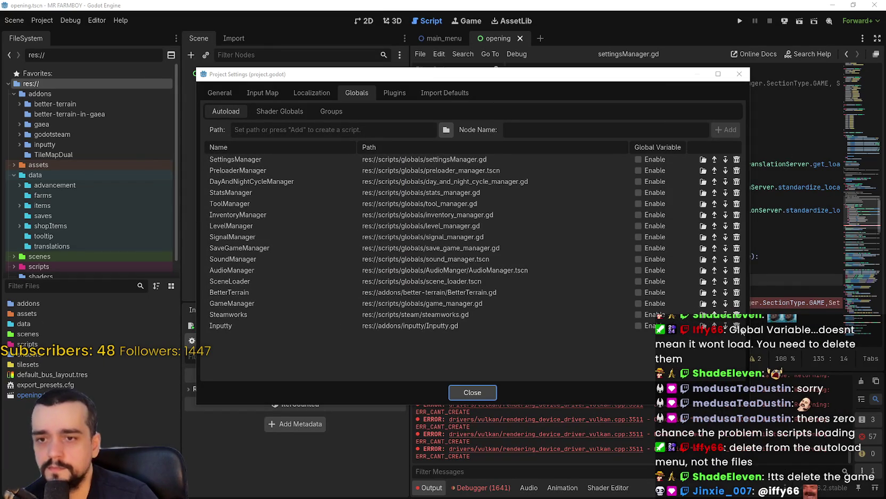
{"action": "left_click", "coordinate": [736, 325]}
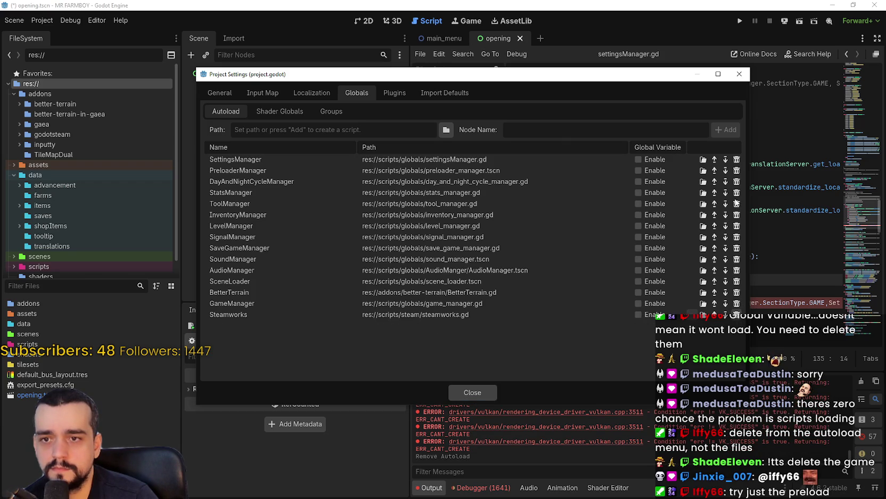
{"action": "left_click", "coordinate": [737, 160]}
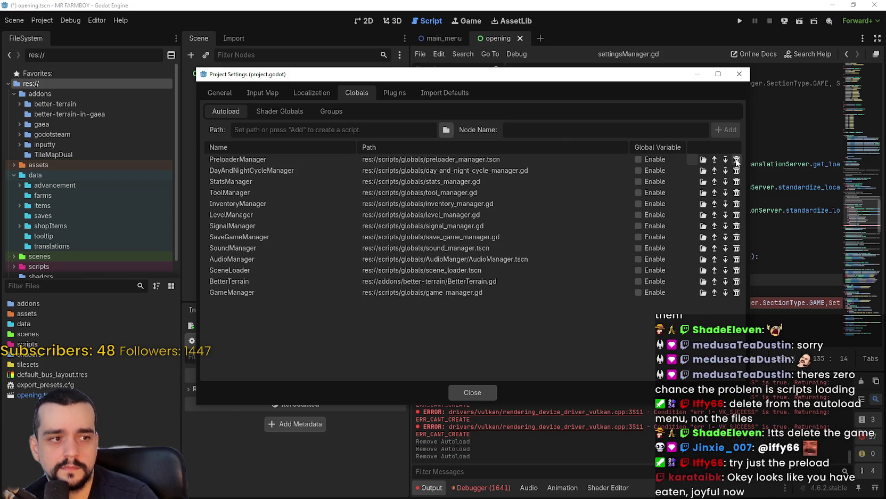
{"action": "left_click", "coordinate": [736, 160]}
{"action": "left_click", "coordinate": [737, 160]}
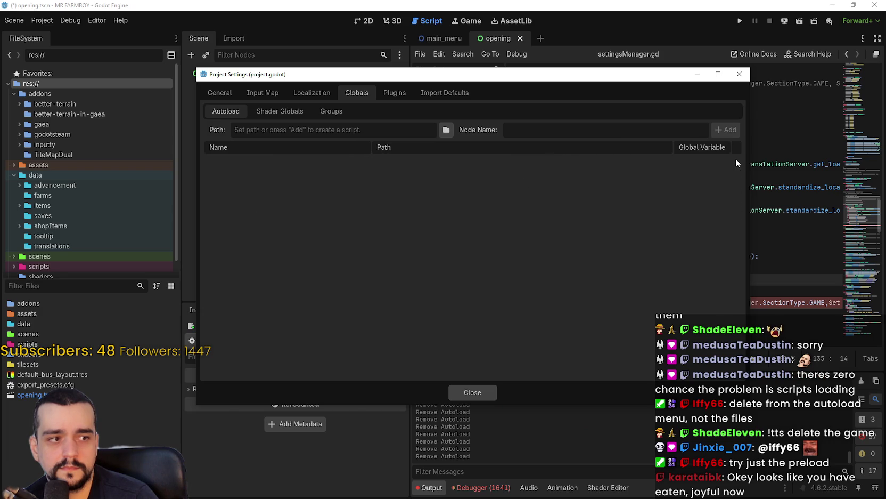
{"action": "left_click", "coordinate": [477, 387]}
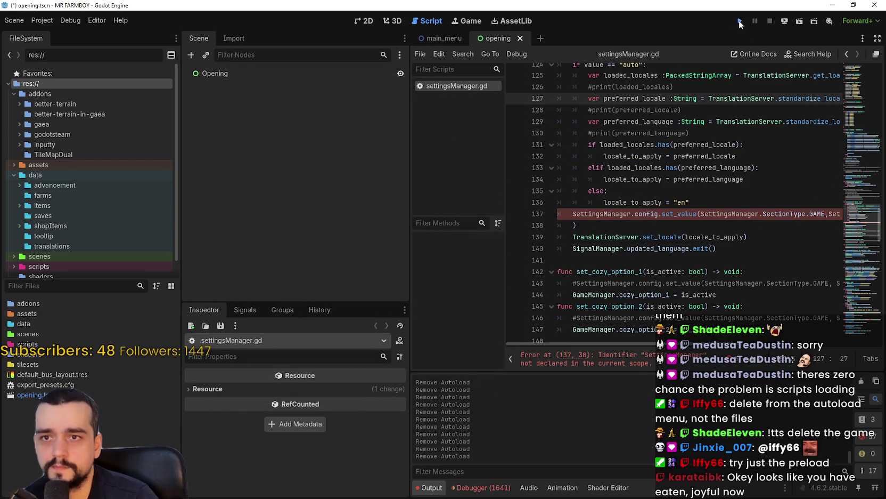
Run the game and confirm the Remote tree holds only Opening under root; un-maximize the editor.
{"action": "left_click", "coordinate": [739, 22]}
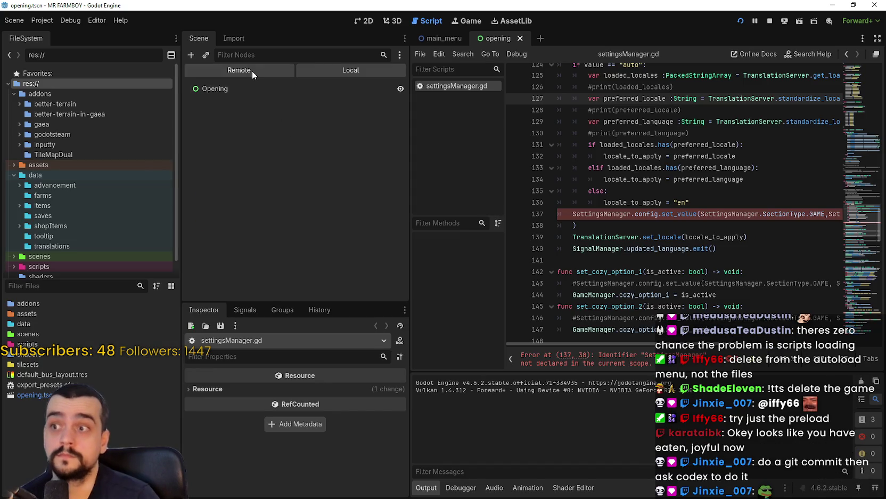
{"action": "left_click", "coordinate": [252, 71]}
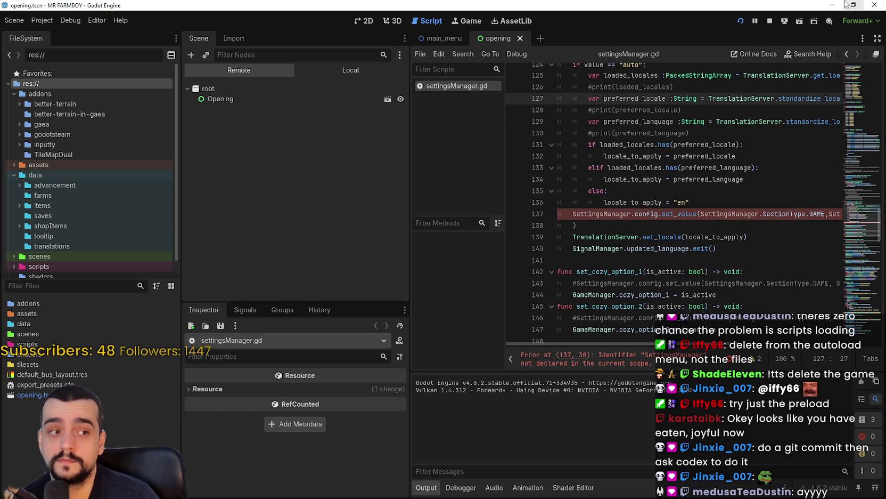
{"action": "left_click", "coordinate": [854, 5]}
{"action": "mouse_move", "coordinate": [373, 36]}
{"action": "left_mouse_down"}
{"action": "mouse_move", "coordinate": [393, 36]}
{"action": "mouse_move", "coordinate": [324, 33]}
{"action": "mouse_move", "coordinate": [294, 20]}
{"action": "left_mouse_up"}
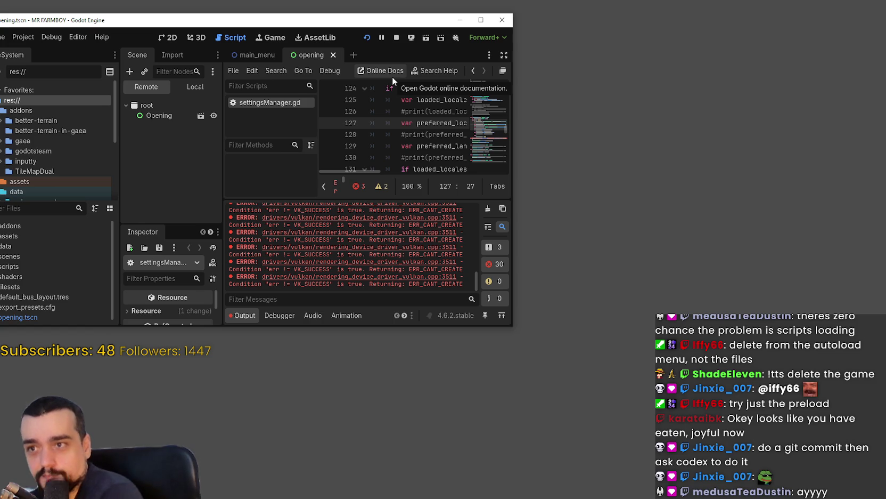
Stop the autoload-free run and reposition the smaller editor window.
{"action": "left_click", "coordinate": [400, 39]}
{"action": "left_click_drag", "start_coordinate": [295, 16], "coordinate": [357, 31]}
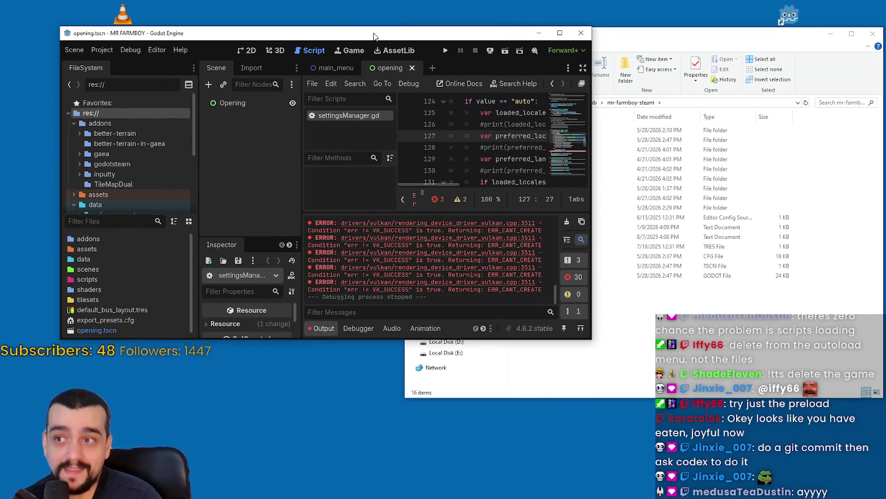
{"action": "left_click", "coordinate": [101, 46]}
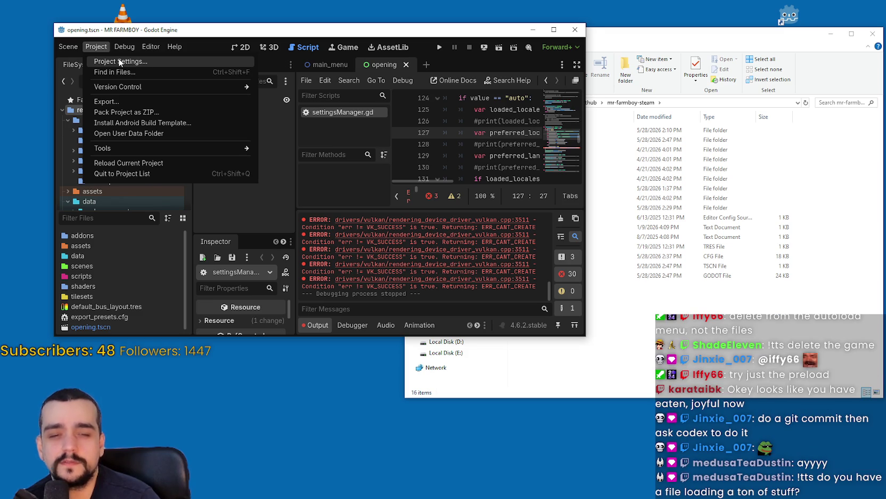
Change Display > Window mode from Exclusive Fullscreen to Windowed and close Project Settings.
{"action": "left_click", "coordinate": [120, 62]}
{"action": "left_click", "coordinate": [233, 94]}
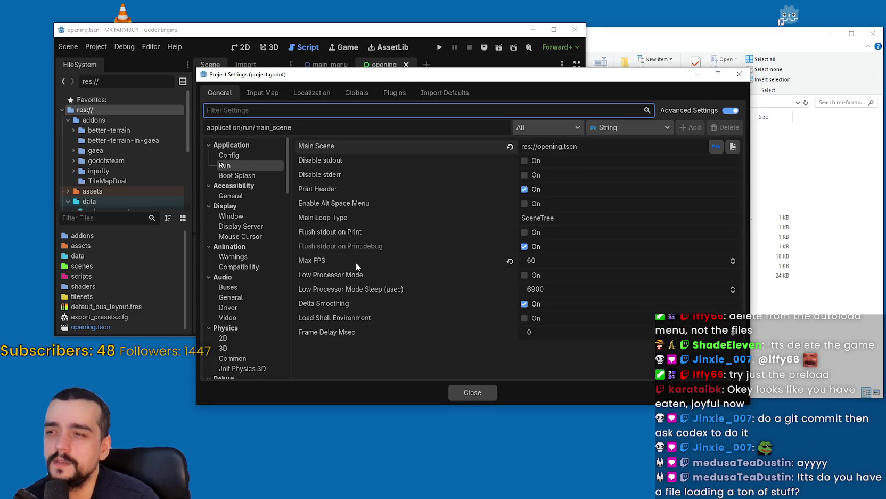
{"action": "left_click", "coordinate": [237, 175]}
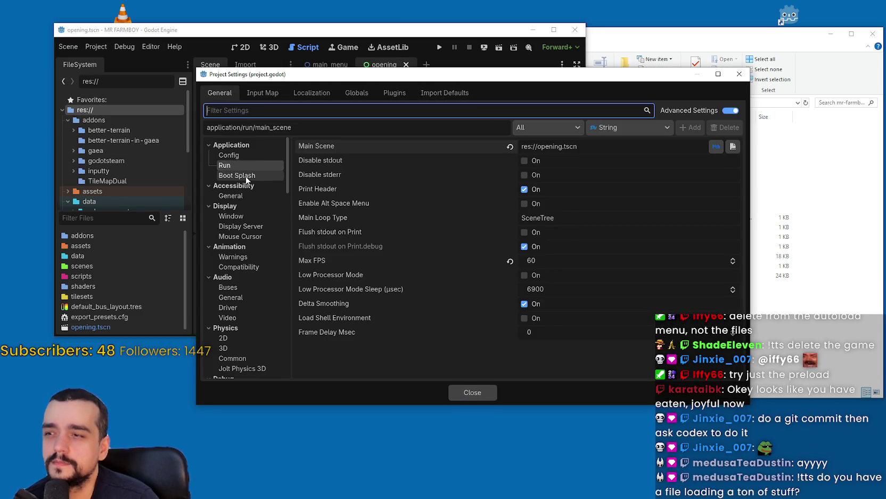
{"action": "left_click", "coordinate": [235, 165]}
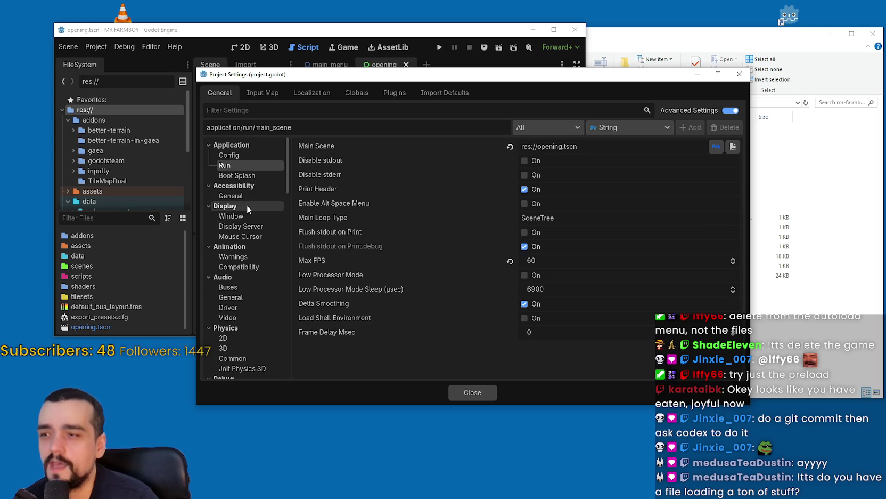
{"action": "left_click", "coordinate": [243, 196]}
{"action": "left_click", "coordinate": [237, 175]}
{"action": "left_click", "coordinate": [225, 165]}
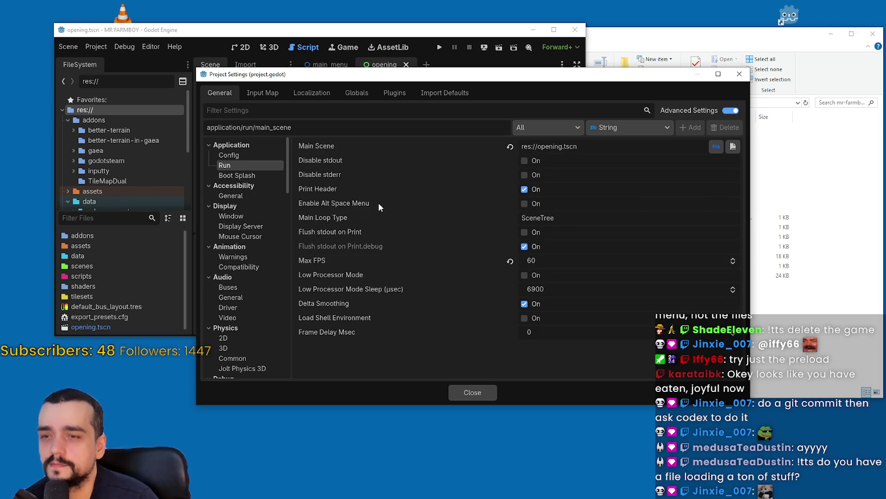
{"action": "left_click", "coordinate": [249, 214]}
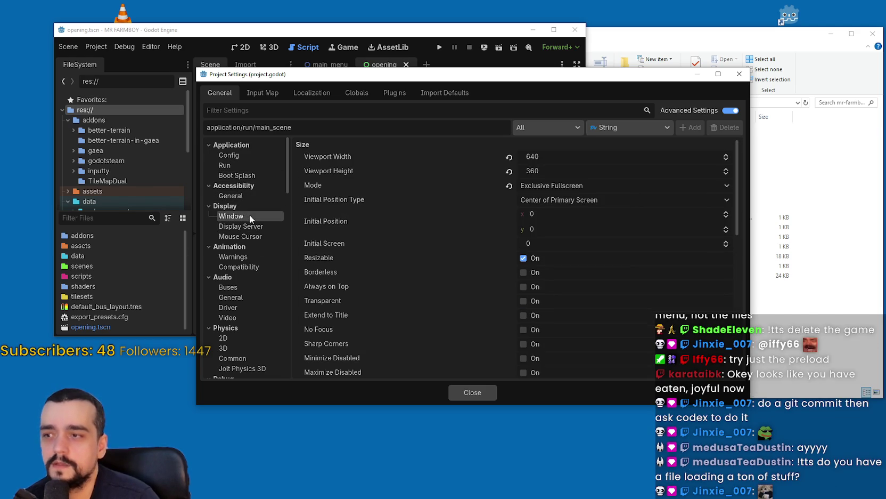
{"action": "left_click", "coordinate": [551, 186]}
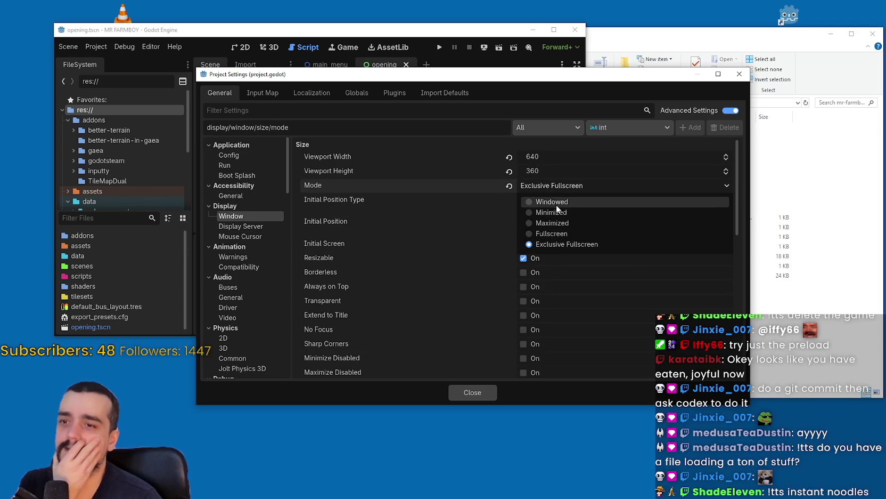
{"action": "left_click", "coordinate": [556, 204]}
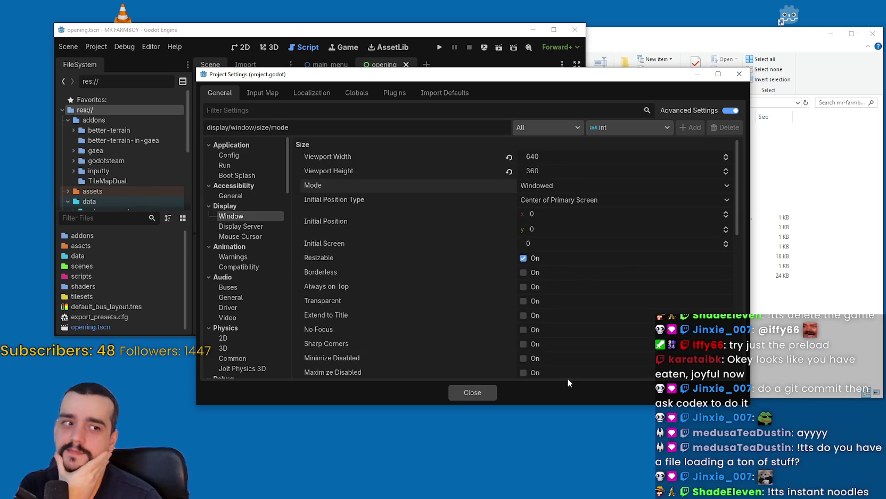
{"action": "left_click", "coordinate": [482, 395]}
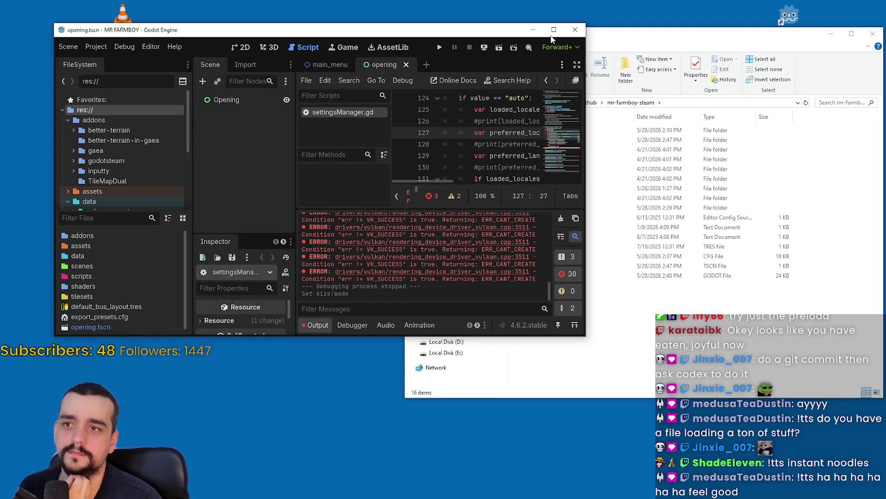
{"action": "left_click", "coordinate": [554, 30]}
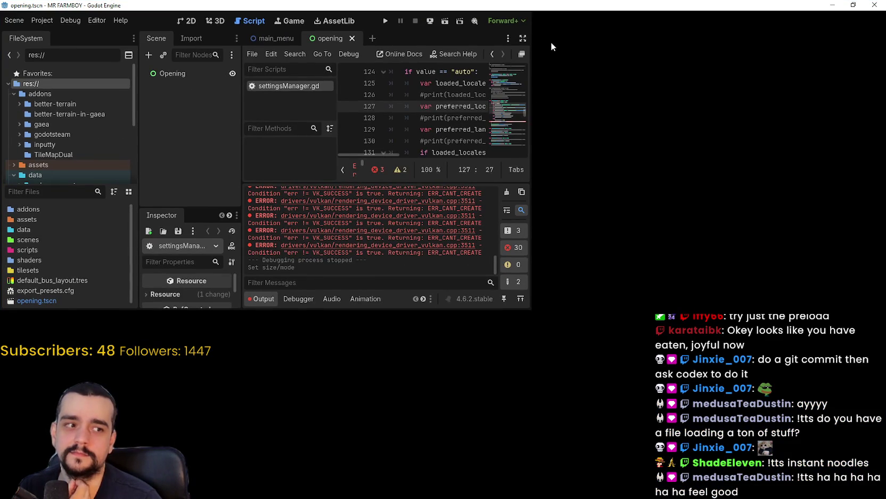
Move the restored editor to the top-left and shift Explorer down to the right.
{"action": "left_click", "coordinate": [853, 5]}
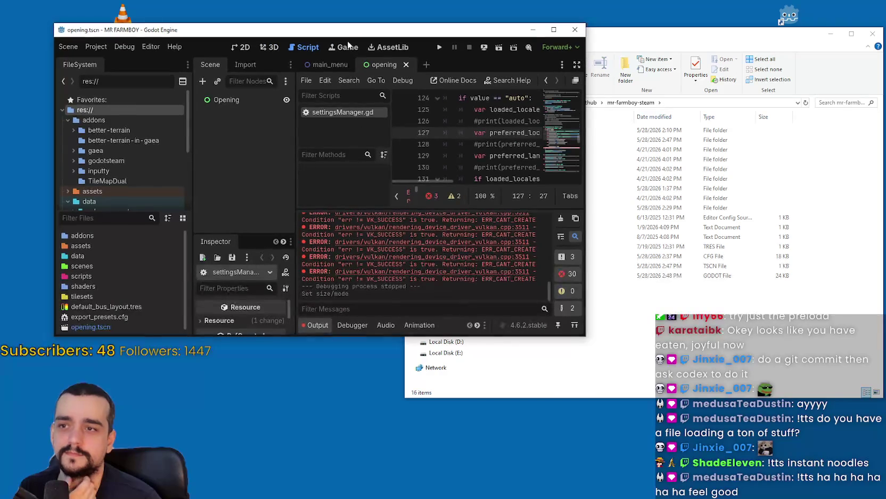
{"action": "mouse_move", "coordinate": [278, 31]}
{"action": "left_mouse_down"}
{"action": "mouse_move", "coordinate": [277, 13]}
{"action": "mouse_move", "coordinate": [233, 9]}
{"action": "left_mouse_up"}
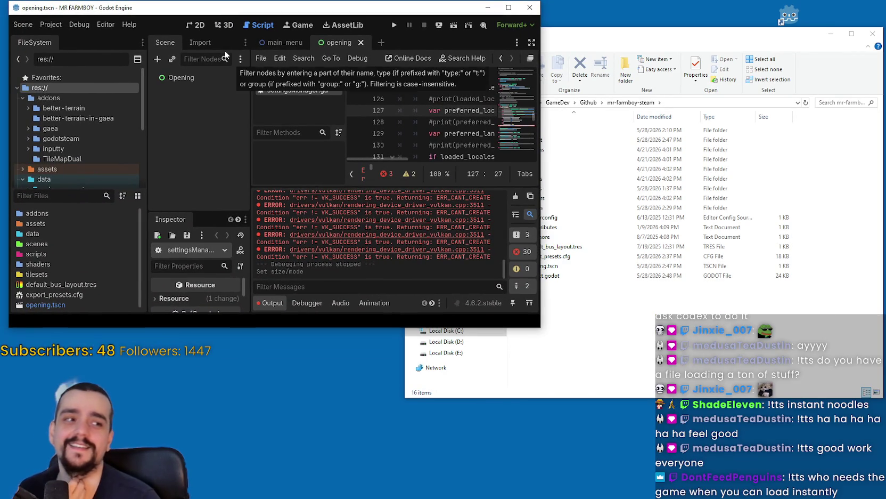
{"action": "left_click", "coordinate": [656, 347]}
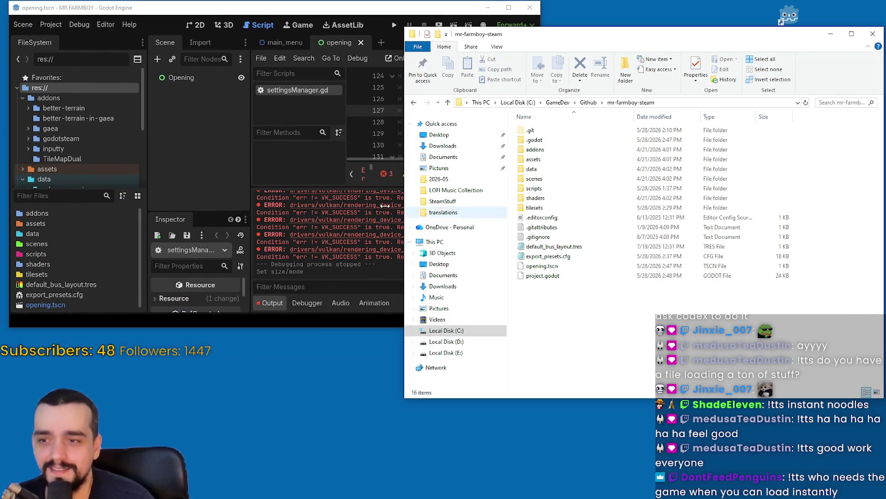
{"action": "mouse_move", "coordinate": [486, 41]}
{"action": "left_mouse_down"}
{"action": "mouse_move", "coordinate": [579, 75]}
{"action": "mouse_move", "coordinate": [554, 81]}
{"action": "left_mouse_up"}
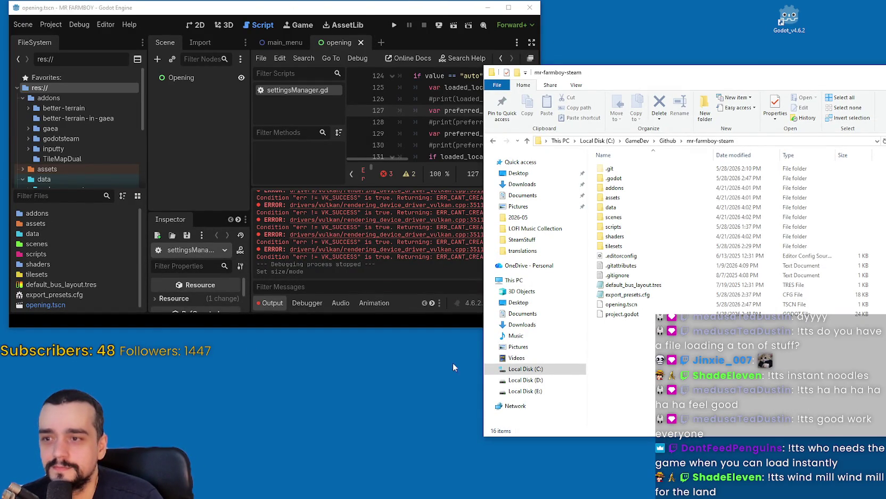
Bring the editor back in front and enlarge it slightly from its corner.
{"action": "left_click", "coordinate": [87, 25]}
{"action": "left_click", "coordinate": [65, 21]}
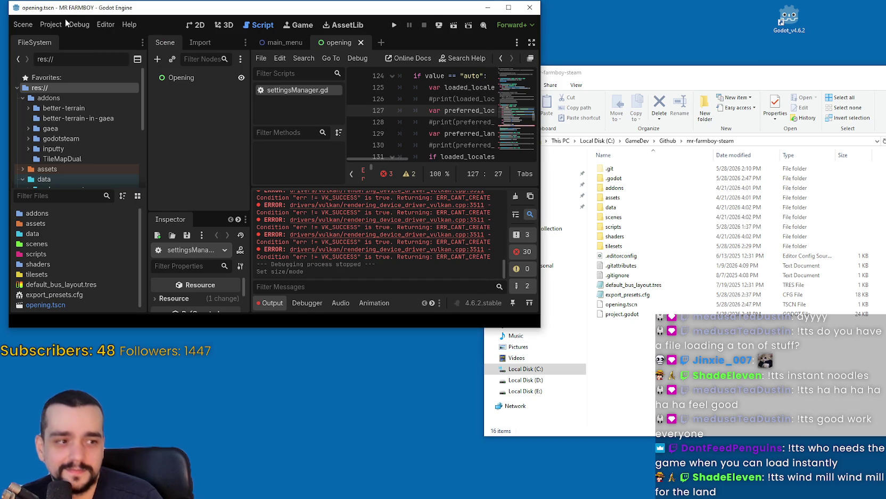
{"action": "left_click", "coordinate": [129, 23]}
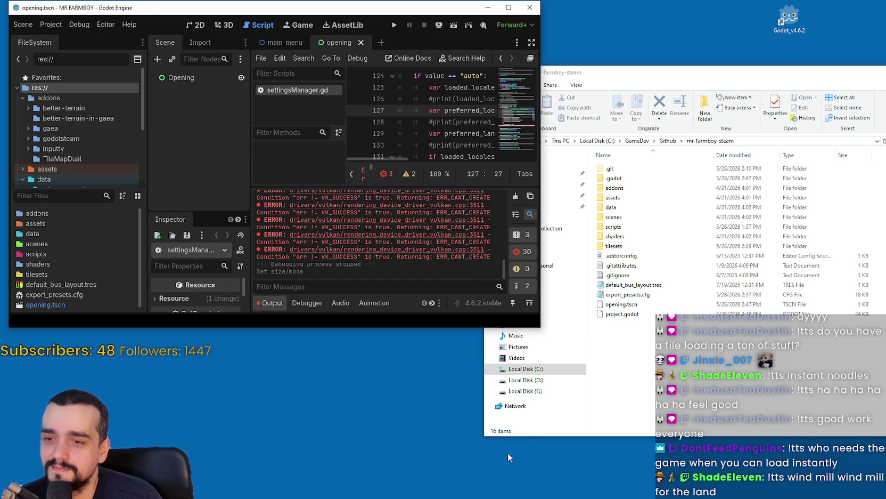
{"action": "mouse_move", "coordinate": [541, 328]}
{"action": "left_mouse_down"}
{"action": "mouse_move", "coordinate": [660, 417]}
{"action": "mouse_move", "coordinate": [566, 367]}
{"action": "mouse_move", "coordinate": [582, 373]}
{"action": "left_mouse_up"}
{"action": "left_click", "coordinate": [55, 26]}
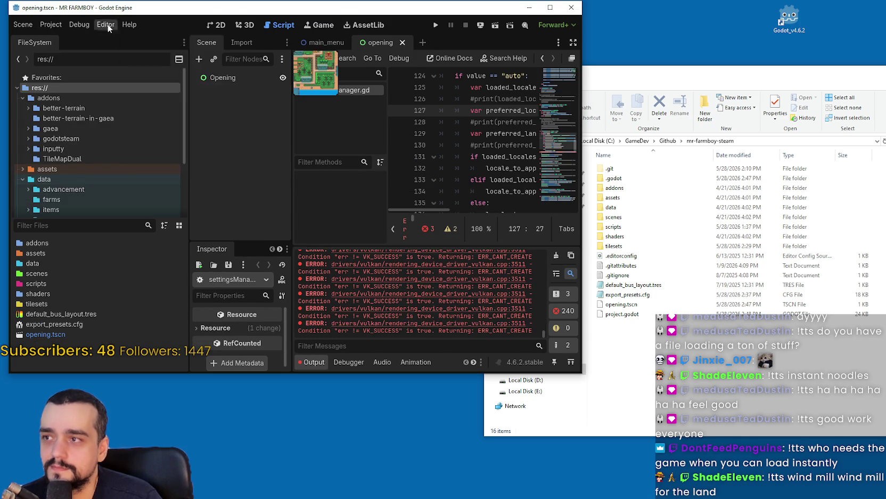
{"action": "left_click", "coordinate": [478, 156]}
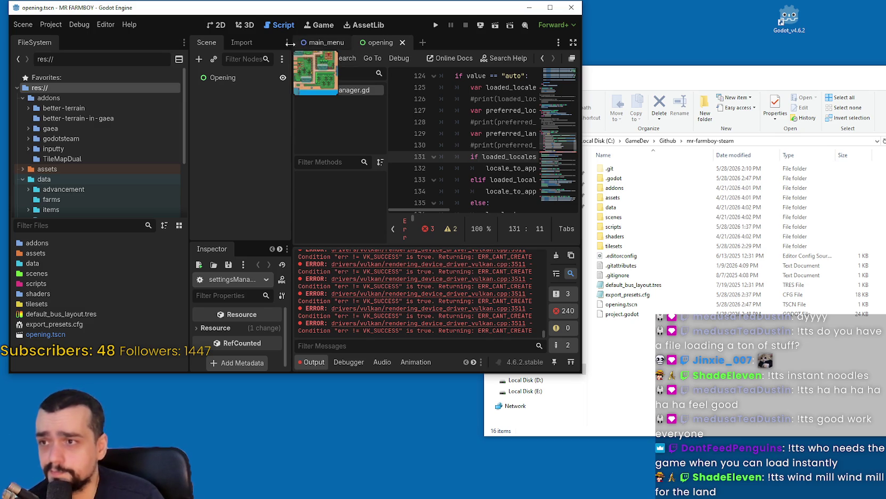
Open Project Settings at Application > Run and browse for a new Main Scene file.
{"action": "left_click", "coordinate": [51, 24]}
{"action": "left_click", "coordinate": [77, 81]}
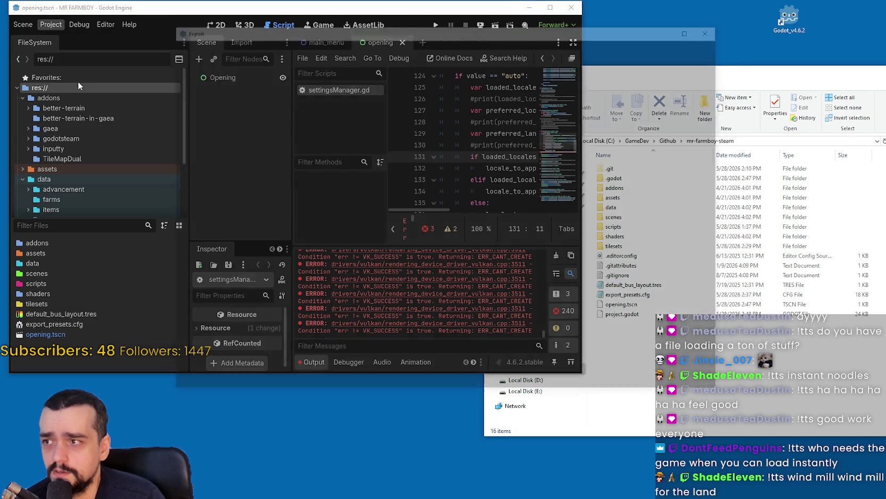
{"action": "left_click", "coordinate": [715, 28]}
{"action": "left_click", "coordinate": [51, 25]}
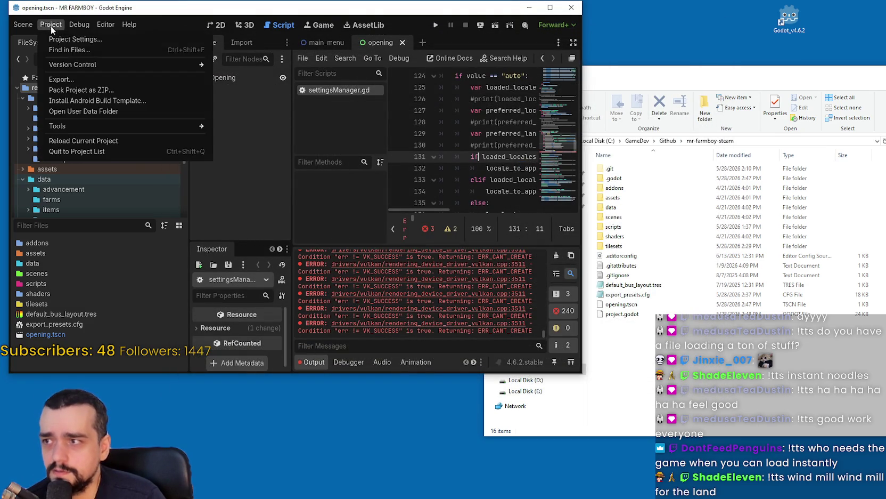
{"action": "left_click", "coordinate": [66, 40]}
{"action": "left_click_drag", "start_coordinate": [268, 73], "coordinate": [285, 200]}
{"action": "left_click", "coordinate": [226, 235]}
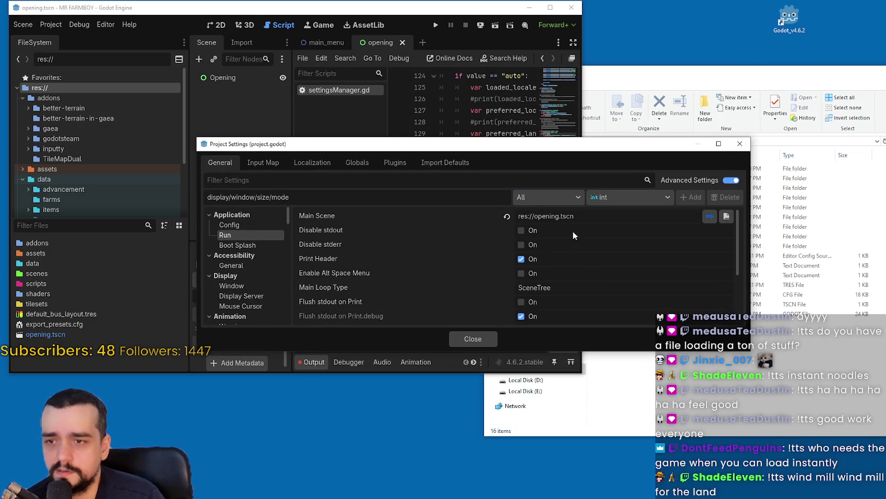
{"action": "left_click", "coordinate": [500, 214]}
{"action": "left_click", "coordinate": [727, 216]}
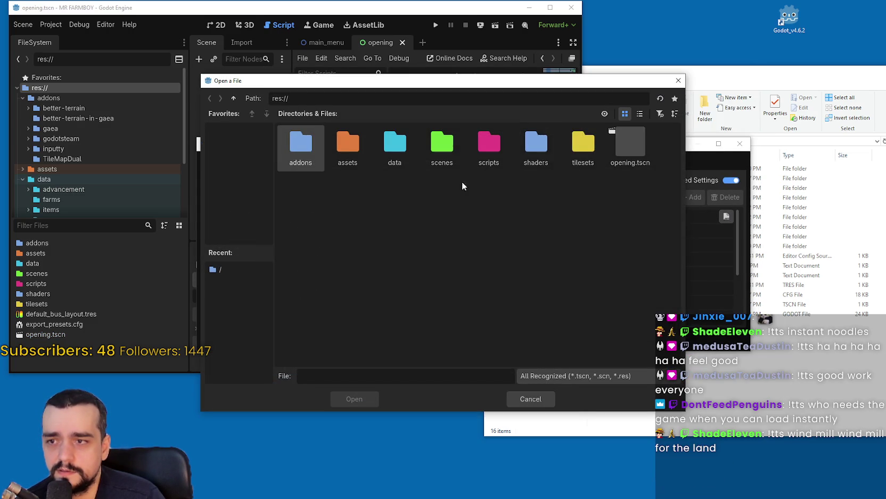
Pick scenes/test/main_menu.tscn as the main scene and close Project Settings.
{"action": "double_click", "coordinate": [436, 149]}
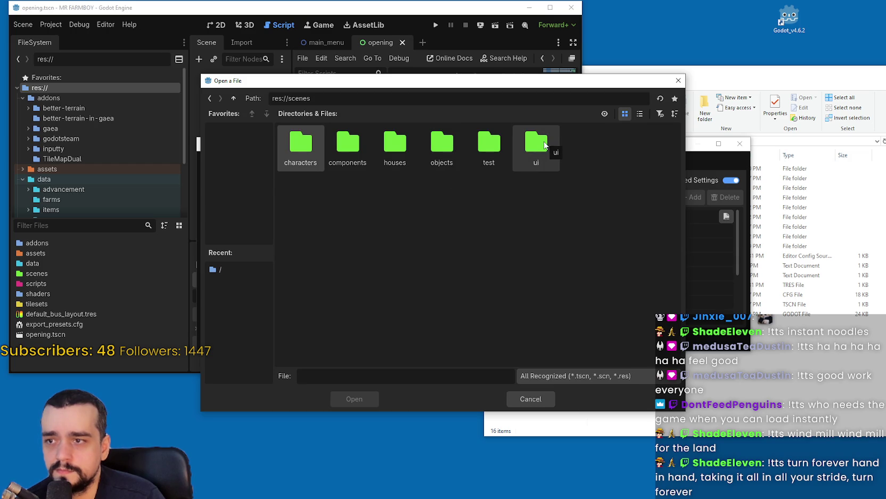
{"action": "double_click", "coordinate": [548, 145]}
{"action": "left_click", "coordinate": [640, 113]}
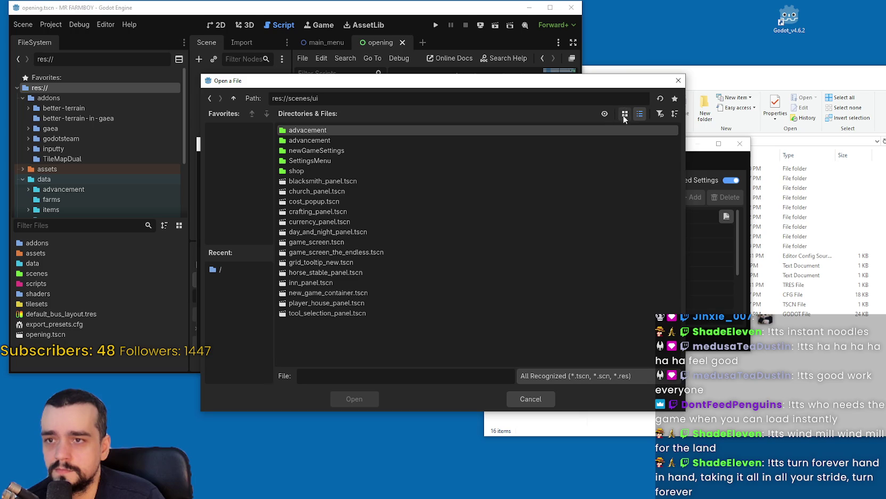
{"action": "left_click", "coordinate": [210, 99]}
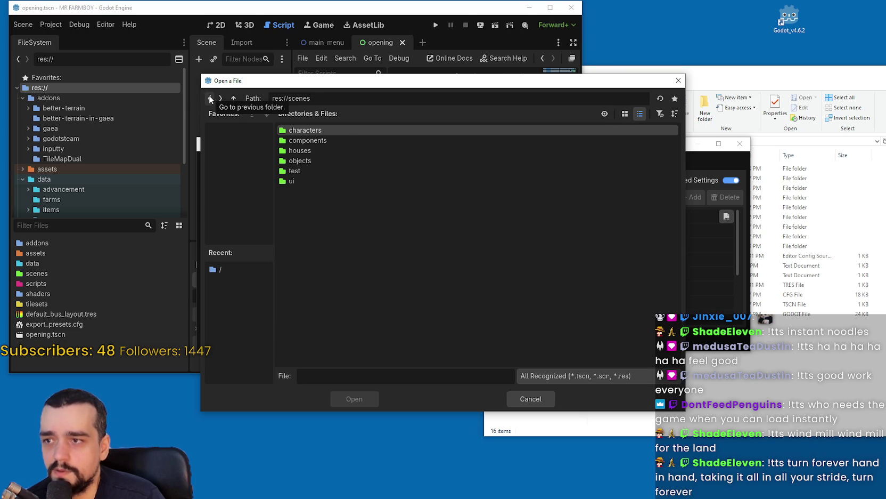
{"action": "left_click", "coordinate": [210, 98]}
{"action": "left_click", "coordinate": [219, 98]}
{"action": "double_click", "coordinate": [315, 170]}
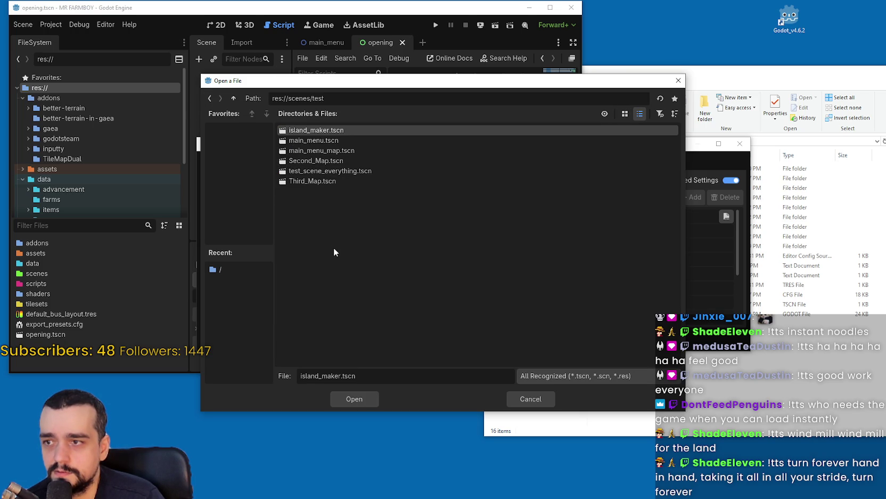
{"action": "double_click", "coordinate": [325, 140]}
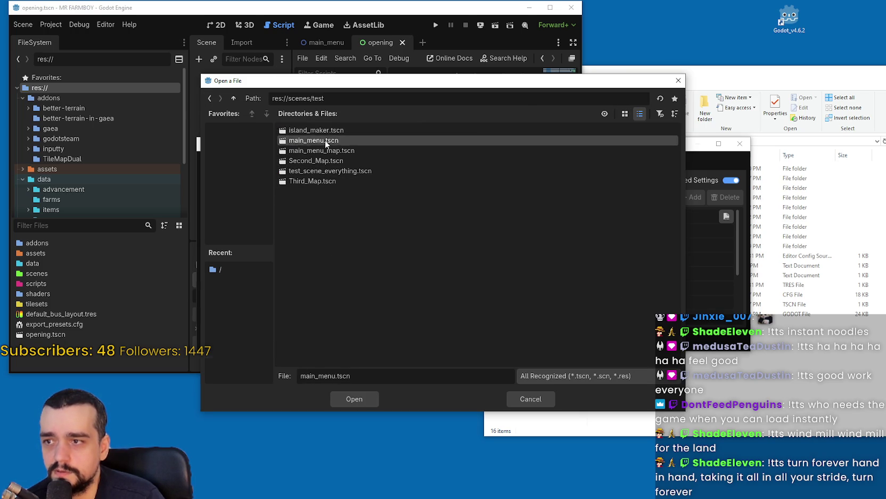
{"action": "left_click", "coordinate": [469, 337]}
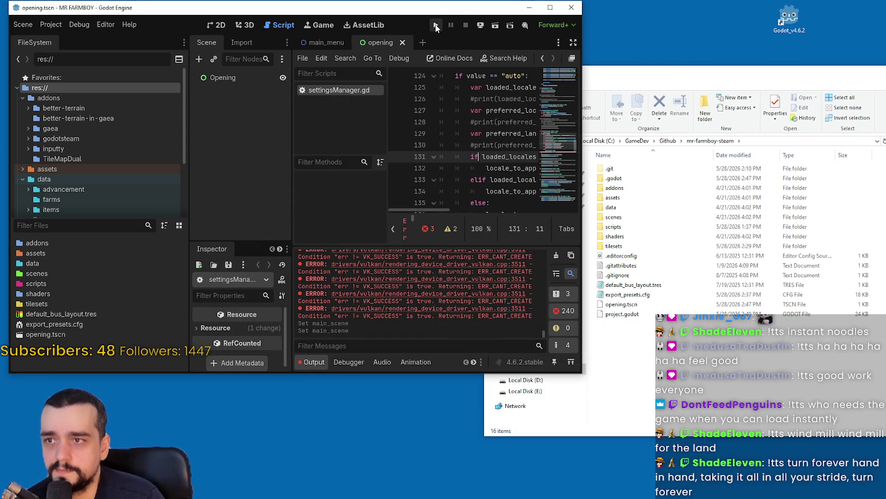
Run the project, confirm the MR FARMBOY main menu loads in a window, then stop it.
{"action": "left_click", "coordinate": [435, 25]}
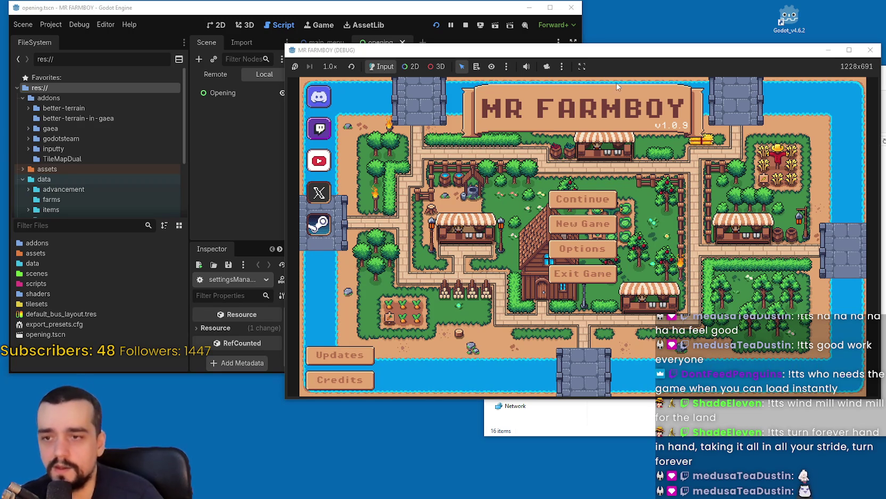
{"action": "left_click_drag", "start_coordinate": [656, 53], "coordinate": [643, 55]}
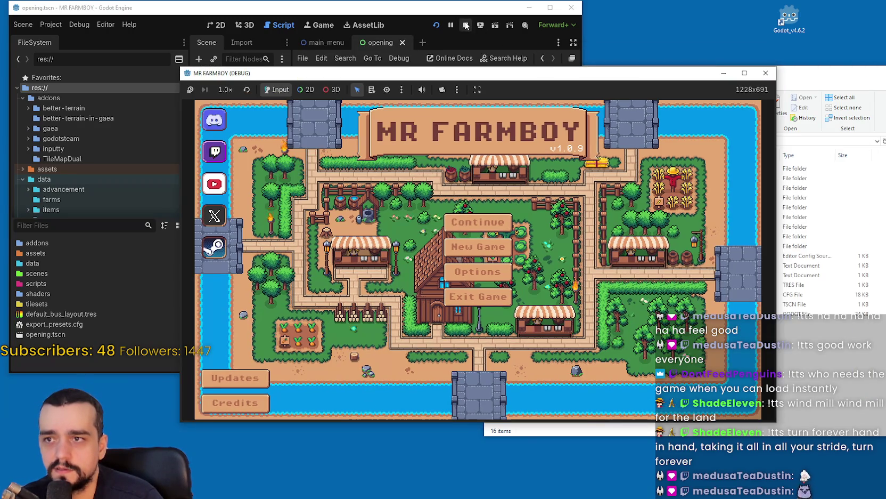
{"action": "left_click", "coordinate": [466, 25]}
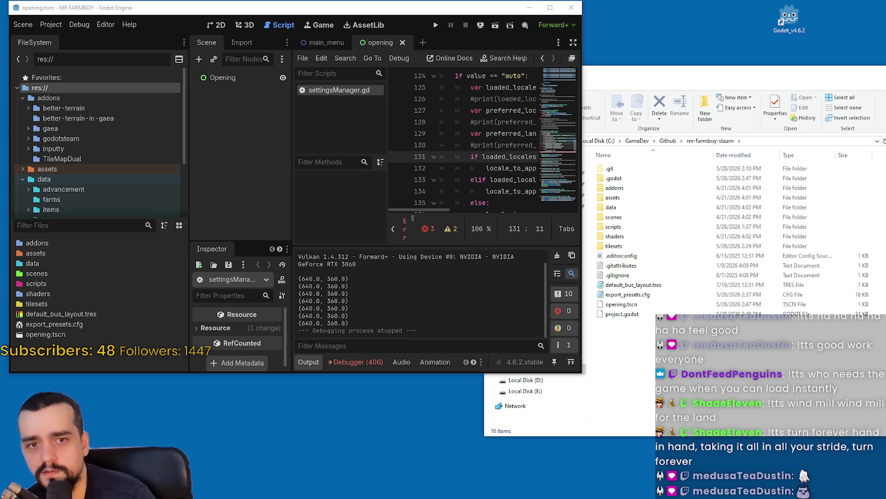
Time the editor launch with the stopwatch, stopping at 4.73 s when the menu appears.
{"action": "left_click", "coordinate": [795, 179]}
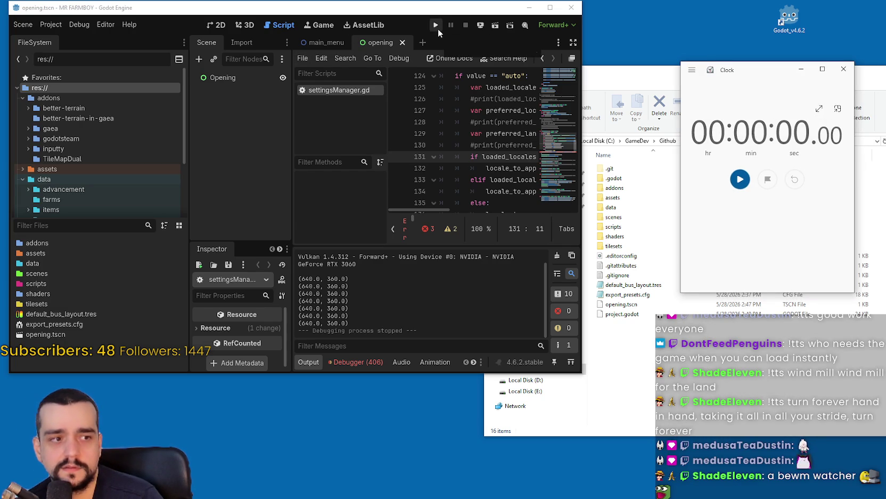
{"action": "left_click", "coordinate": [436, 28]}
{"action": "left_click", "coordinate": [740, 179]}
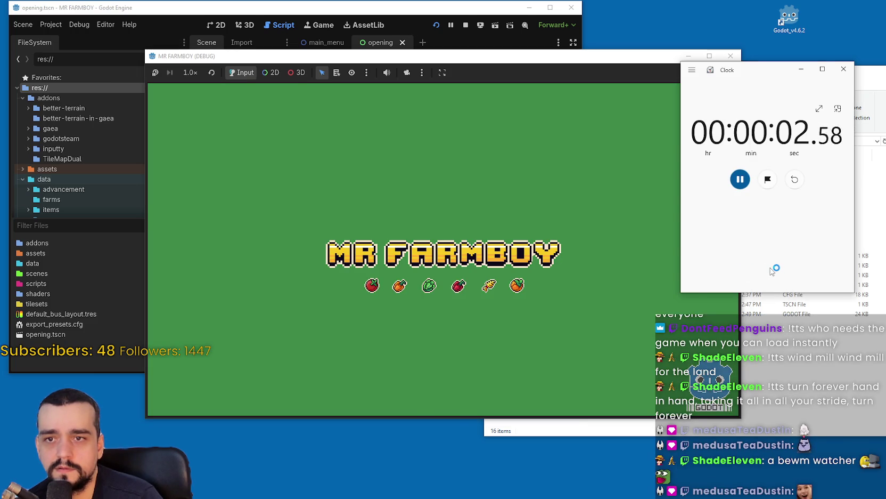
{"action": "left_click", "coordinate": [740, 179]}
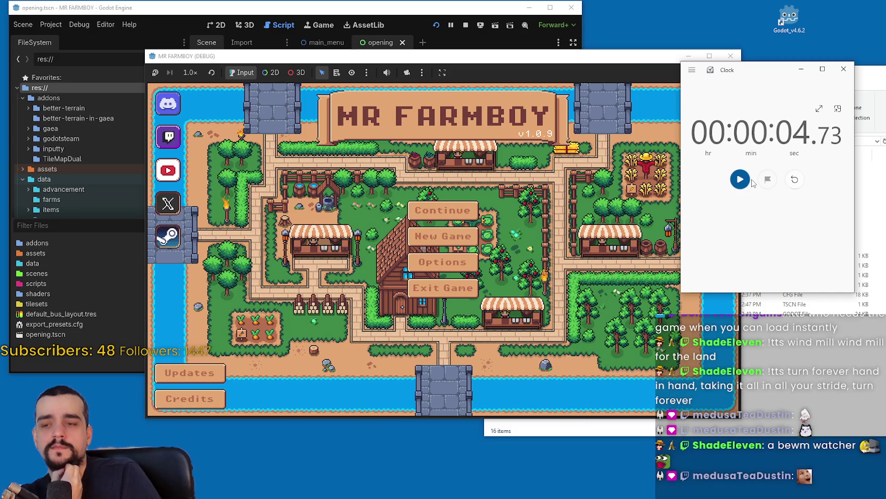
Quit the debug game with Alt+F4 and go up to the GameDev folder in File Explorer.
{"action": "left_click", "coordinate": [605, 248]}
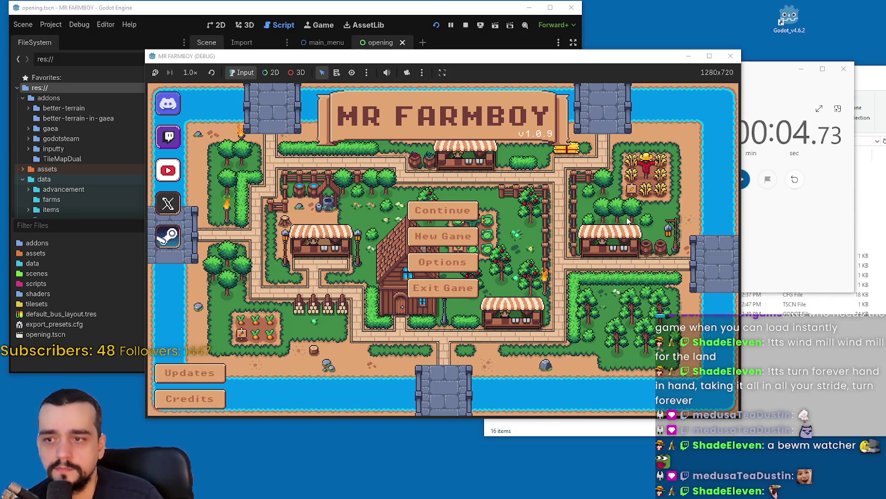
{"action": "key", "text": "alt+F4"}
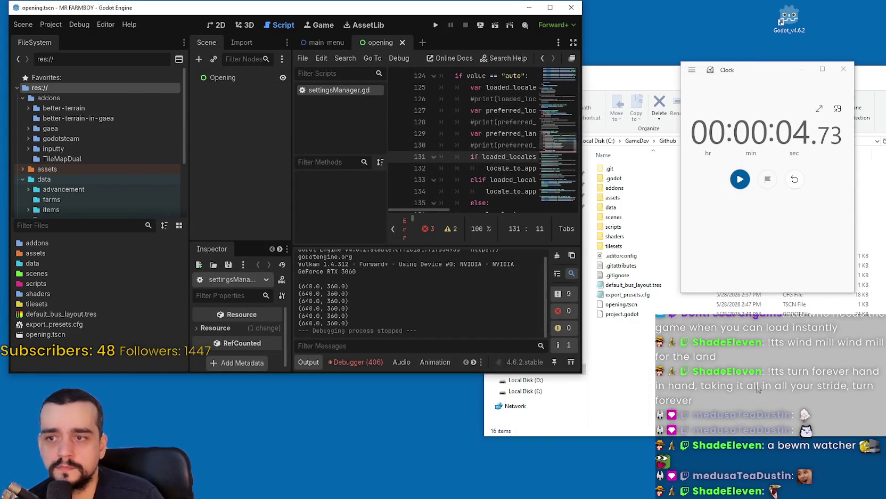
{"action": "left_click", "coordinate": [745, 384]}
{"action": "left_click", "coordinate": [637, 141]}
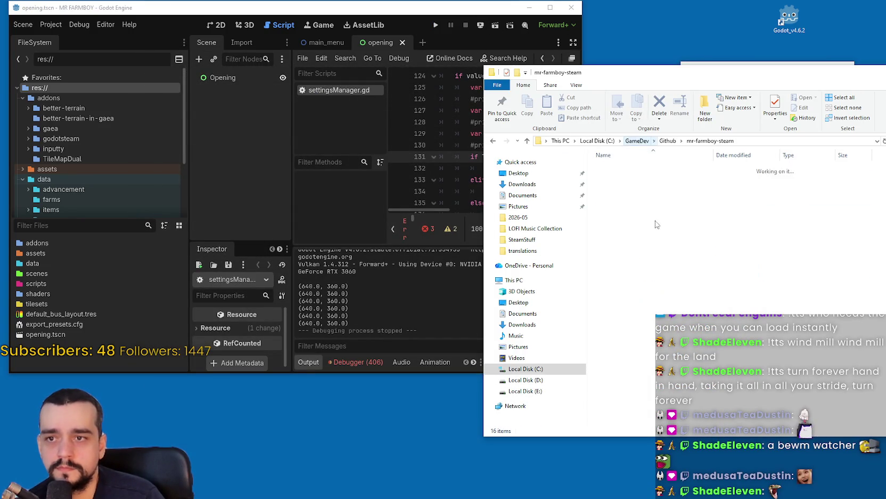
Browse to C:\GameDev\Github\mr-farmboy-exports in File Explorer.
{"action": "left_click", "coordinate": [597, 140]}
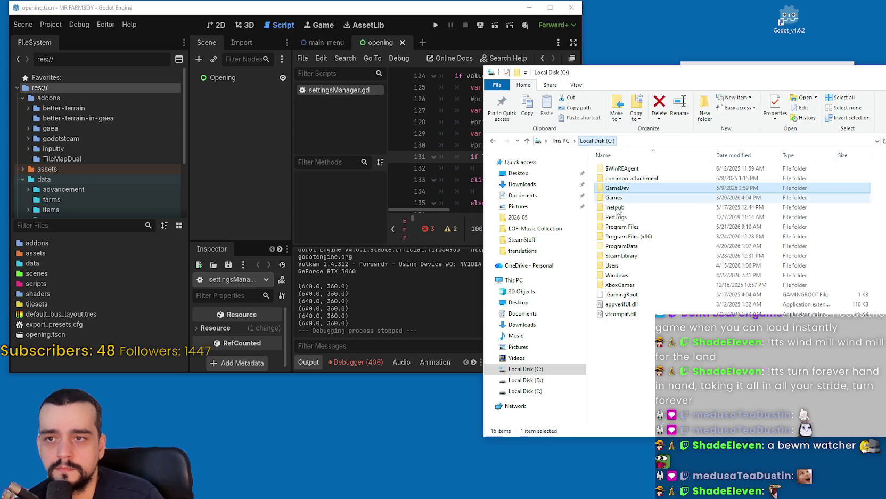
{"action": "double_click", "coordinate": [628, 188]}
{"action": "double_click", "coordinate": [621, 178]}
{"action": "double_click", "coordinate": [633, 207]}
Delete both old zip builds, then reopen Godot's Project > Export dialog.
{"action": "left_click_drag", "start_coordinate": [722, 239], "coordinate": [624, 173]}
{"action": "right_click", "coordinate": [626, 174]}
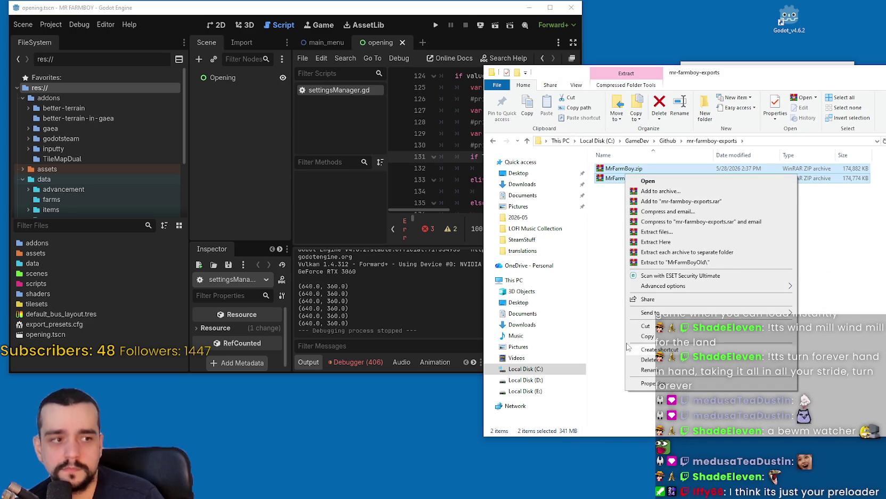
{"action": "left_click", "coordinate": [648, 359]}
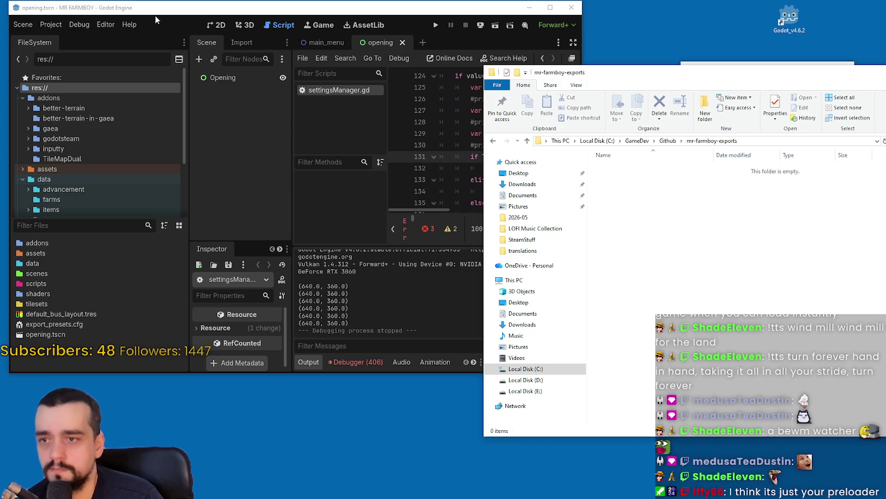
{"action": "left_click", "coordinate": [44, 24]}
{"action": "left_click", "coordinate": [107, 80]}
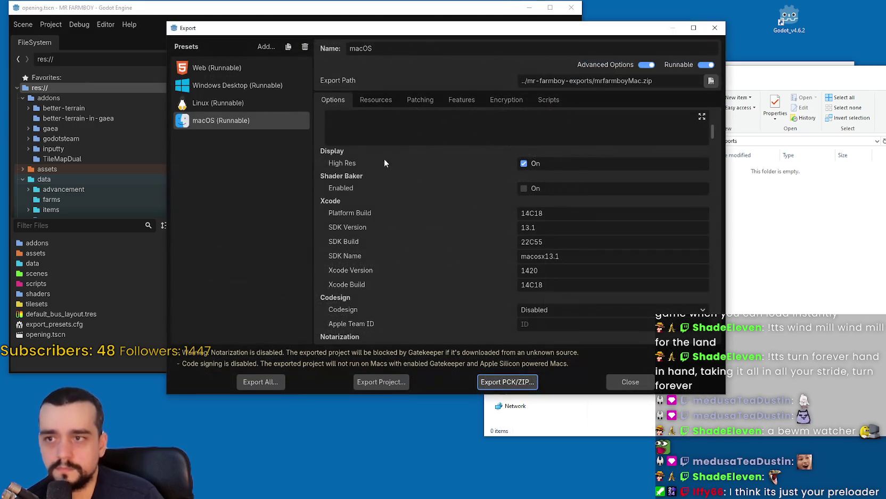
Export the Windows Desktop preset as MrFarmBoy.zip into mr-farmboy-exports.
{"action": "left_click", "coordinate": [239, 89]}
{"action": "left_click", "coordinate": [358, 384]}
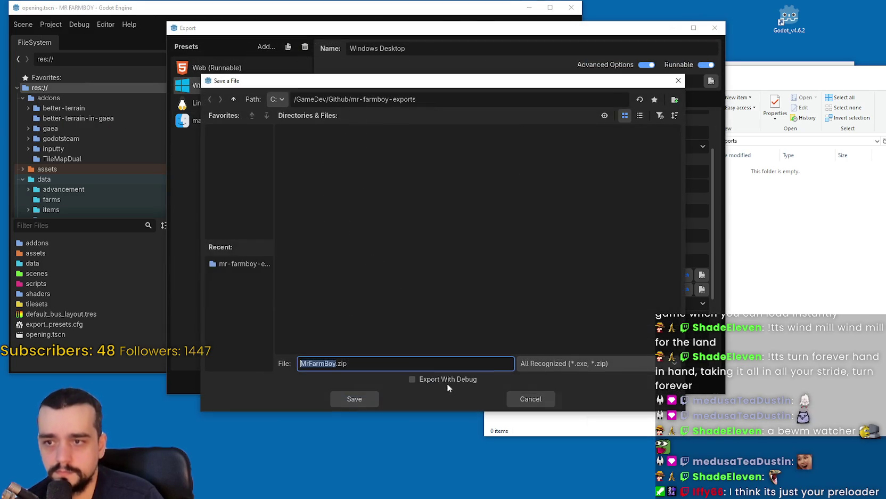
{"action": "left_click", "coordinate": [351, 401]}
{"action": "left_click", "coordinate": [809, 270]}
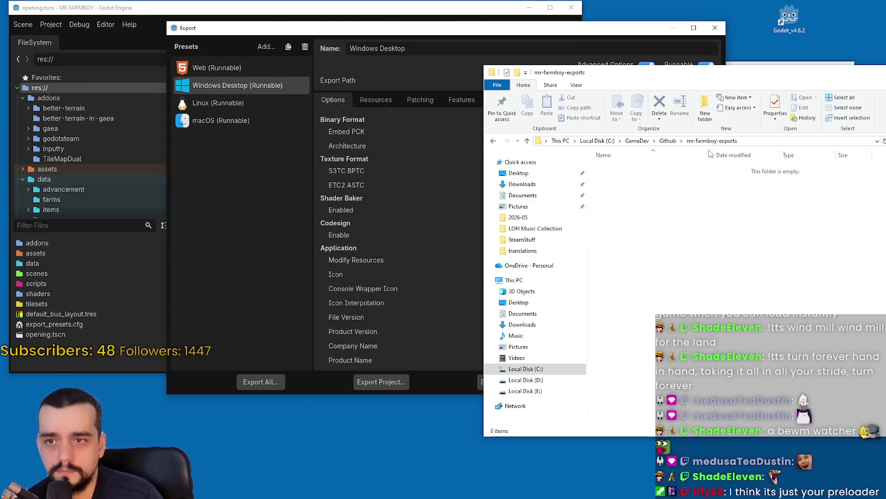
{"action": "left_click_drag", "start_coordinate": [682, 73], "coordinate": [552, 66]}
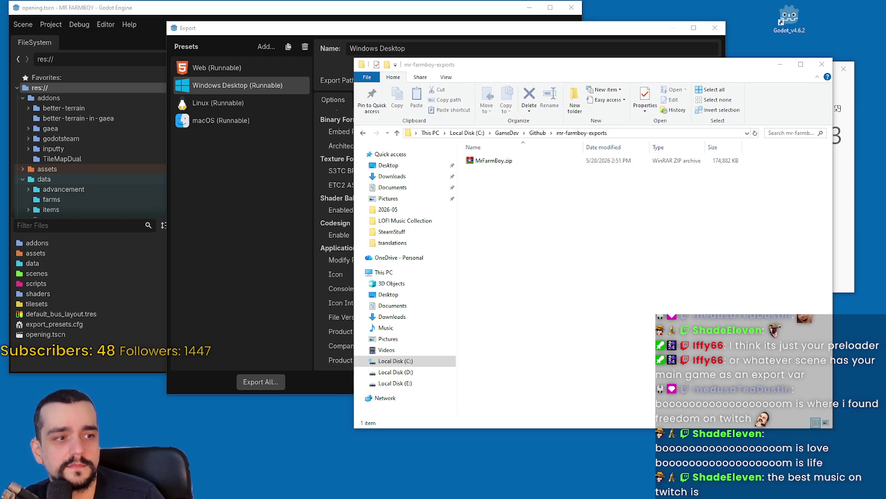
Extract MrFarmBoy.zip to a MrFarmBoy folder with WinRAR, open it, and select MrFarmBoy.exe.
{"action": "right_click", "coordinate": [497, 161]}
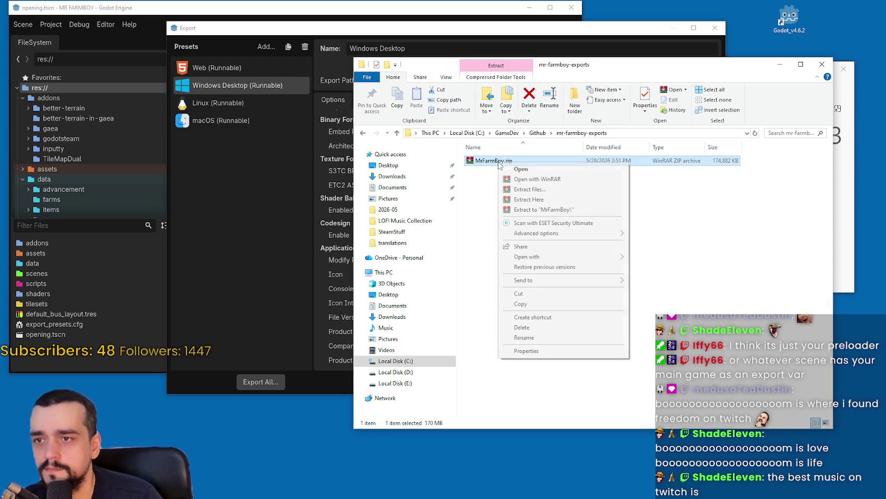
{"action": "left_click", "coordinate": [548, 209]}
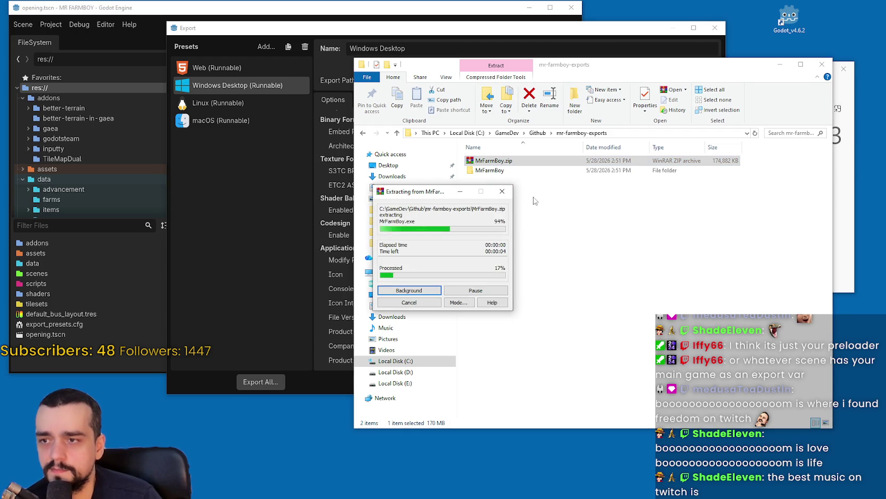
{"action": "double_click", "coordinate": [493, 161]}
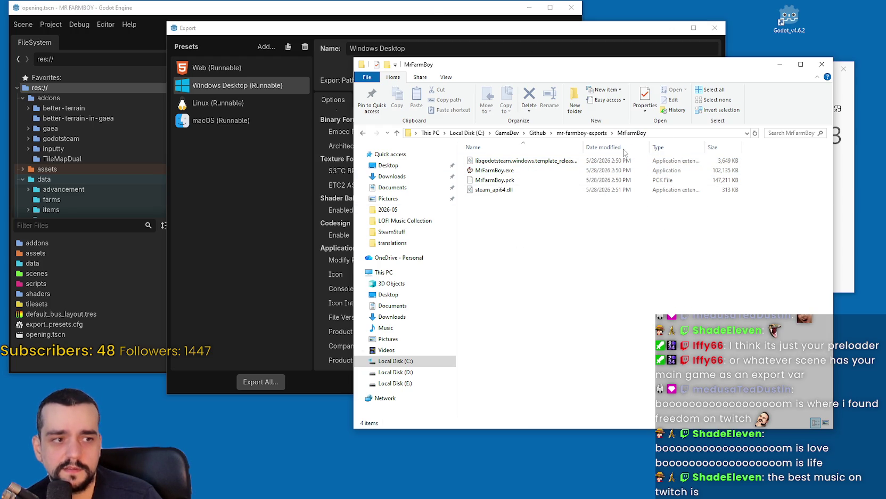
{"action": "left_click", "coordinate": [521, 170]}
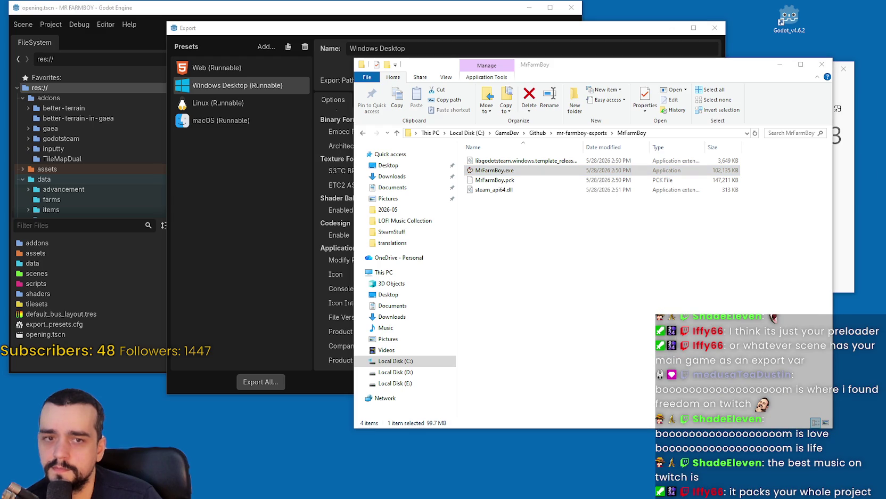
Close the running game window and reset the Clock stopwatch to zero.
{"action": "mouse_move", "coordinate": [828, 88]}
{"action": "left_mouse_down"}
{"action": "mouse_move", "coordinate": [235, 24]}
{"action": "mouse_move", "coordinate": [216, 30]}
{"action": "left_mouse_up"}
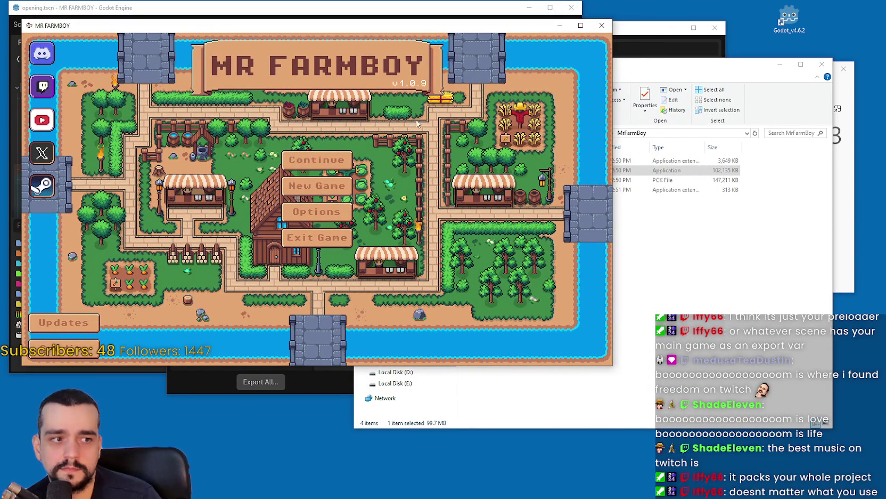
{"action": "left_click", "coordinate": [594, 27]}
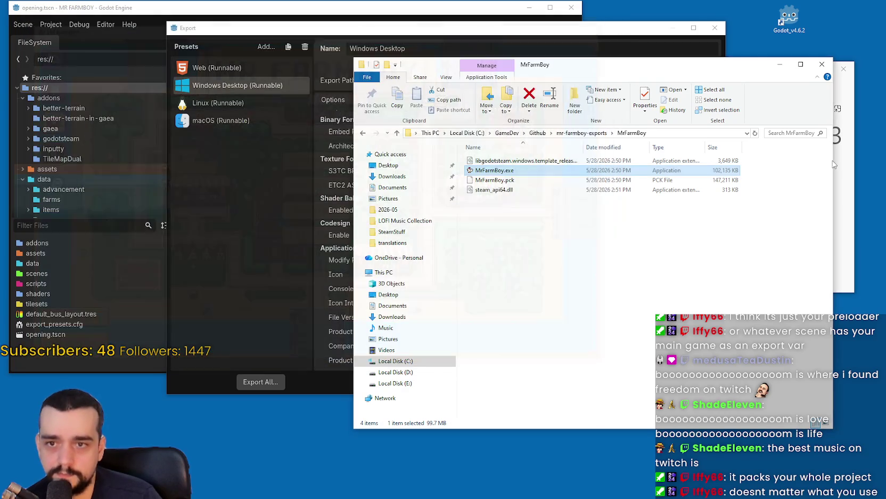
{"action": "mouse_move", "coordinate": [768, 64]}
{"action": "left_mouse_down"}
{"action": "mouse_move", "coordinate": [524, 38]}
{"action": "mouse_move", "coordinate": [500, 54]}
{"action": "left_mouse_up"}
{"action": "left_click", "coordinate": [821, 88]}
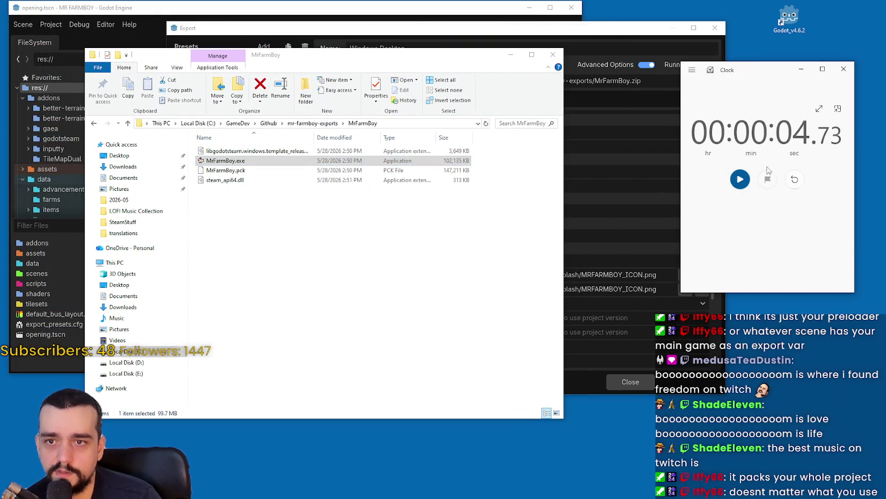
{"action": "left_click", "coordinate": [795, 179]}
Launch MrFarmBoy.exe and time it, stopping the stopwatch at 2.19 s when the menu appears.
{"action": "left_click", "coordinate": [377, 163]}
{"action": "double_click", "coordinate": [377, 163]}
{"action": "left_click", "coordinate": [740, 179]}
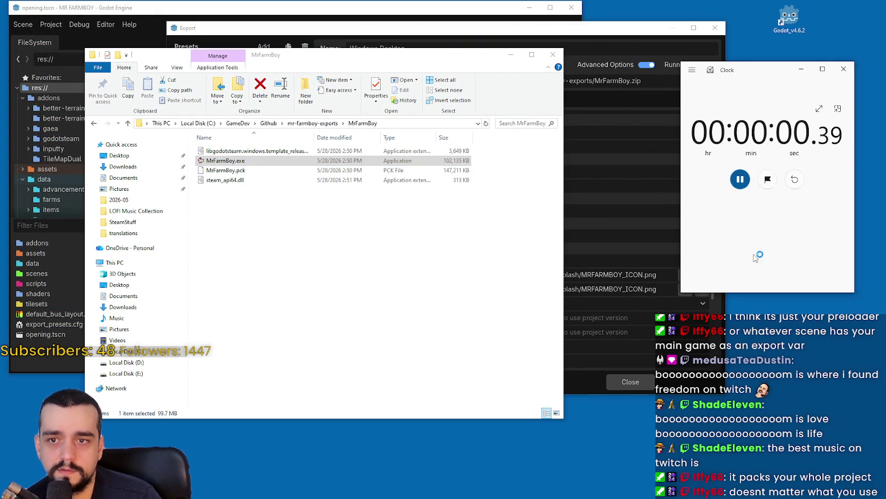
{"action": "left_click", "coordinate": [745, 186]}
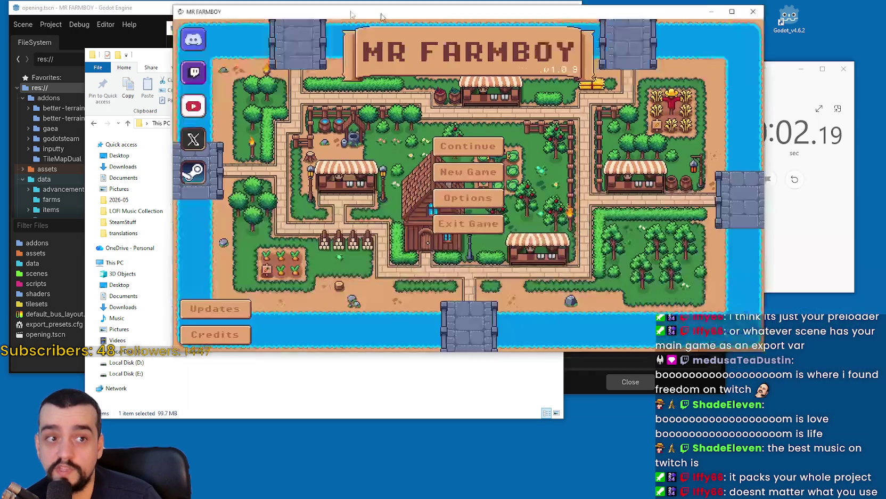
{"action": "mouse_move", "coordinate": [378, 9]}
{"action": "left_mouse_down"}
{"action": "mouse_move", "coordinate": [302, 9]}
{"action": "mouse_move", "coordinate": [265, 36]}
{"action": "left_mouse_up"}
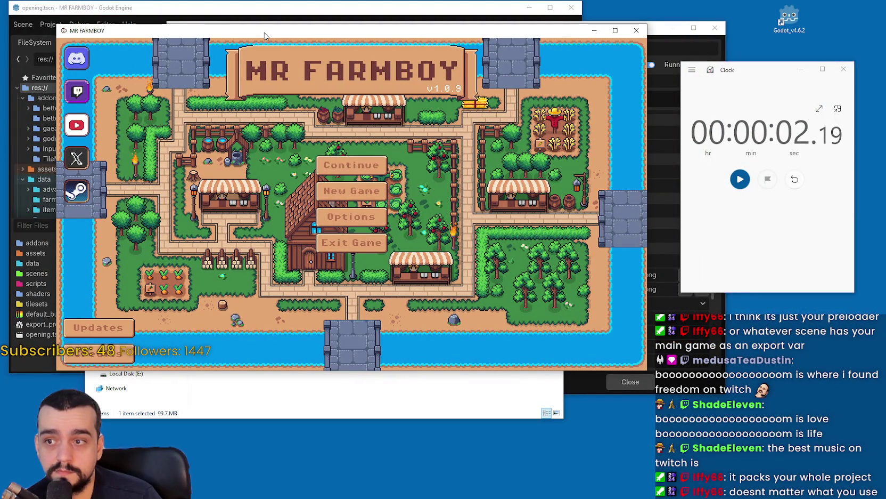
{"action": "left_click_drag", "start_coordinate": [265, 35], "coordinate": [325, 46]}
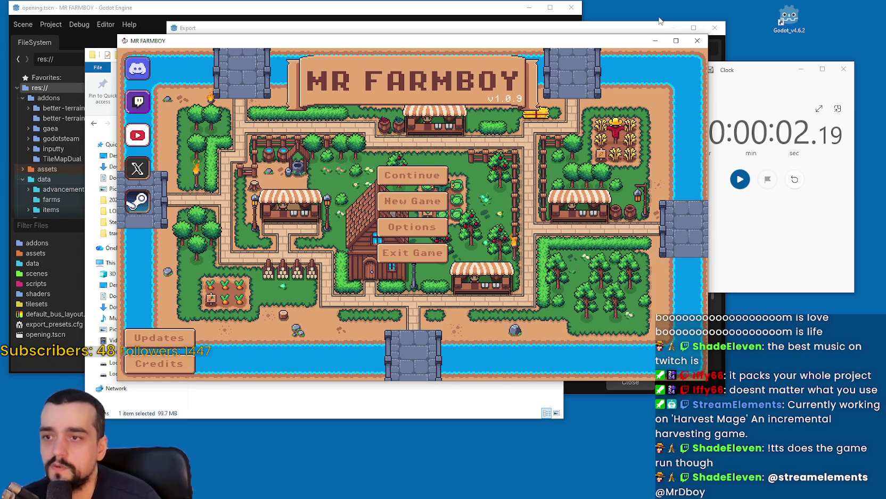
Reposition the exported game's window and raise Godot's Windows Desktop export settings.
{"action": "left_click_drag", "start_coordinate": [647, 40], "coordinate": [712, 37]}
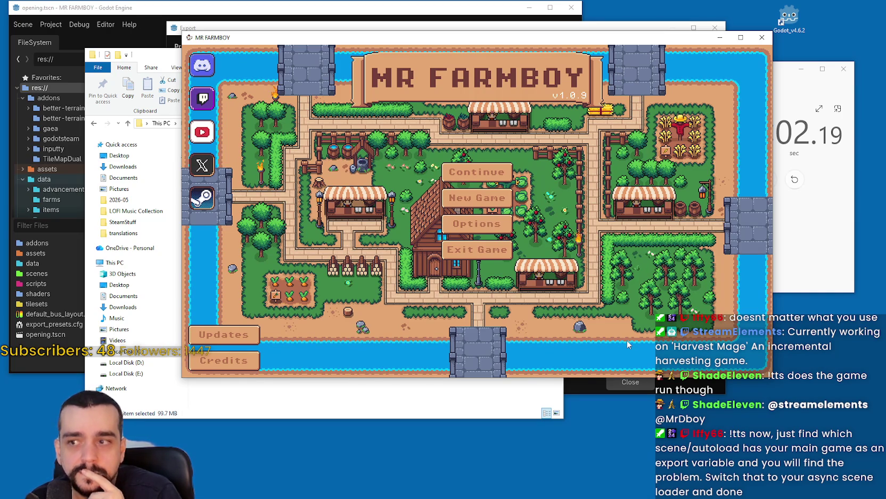
{"action": "left_click_drag", "start_coordinate": [572, 37], "coordinate": [641, 88]}
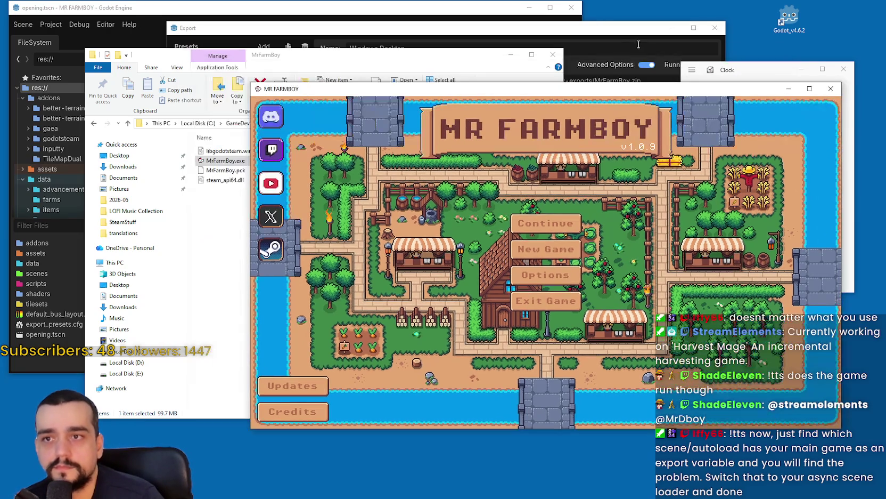
{"action": "left_click", "coordinate": [712, 31]}
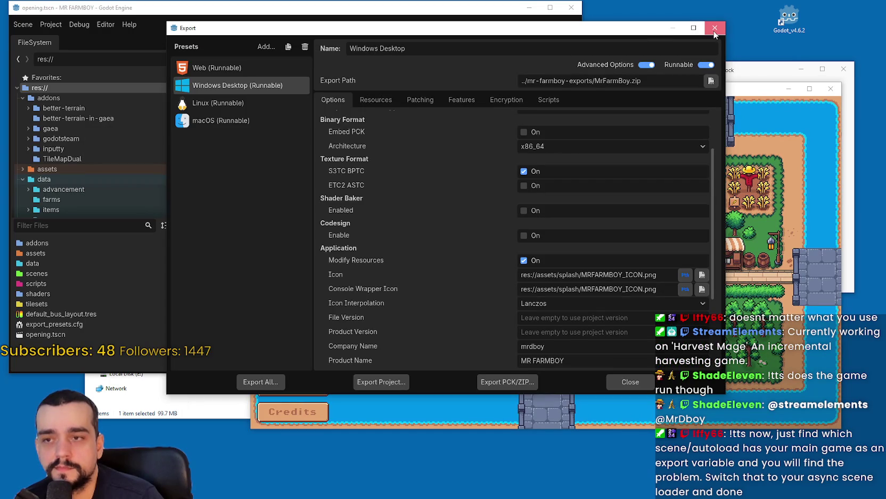
Close the Export dialog and the exported game, then run MR FARMBOY from the editor.
{"action": "left_click", "coordinate": [647, 380]}
{"action": "left_click", "coordinate": [436, 25]}
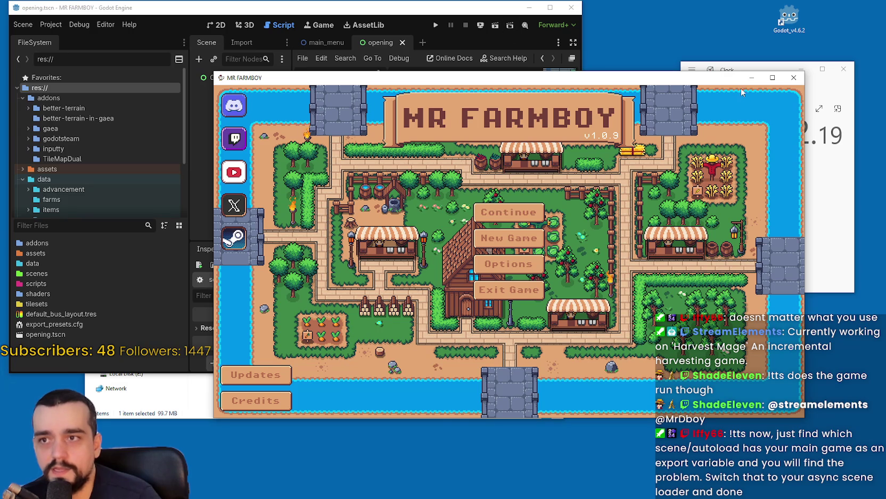
{"action": "left_click", "coordinate": [794, 77]}
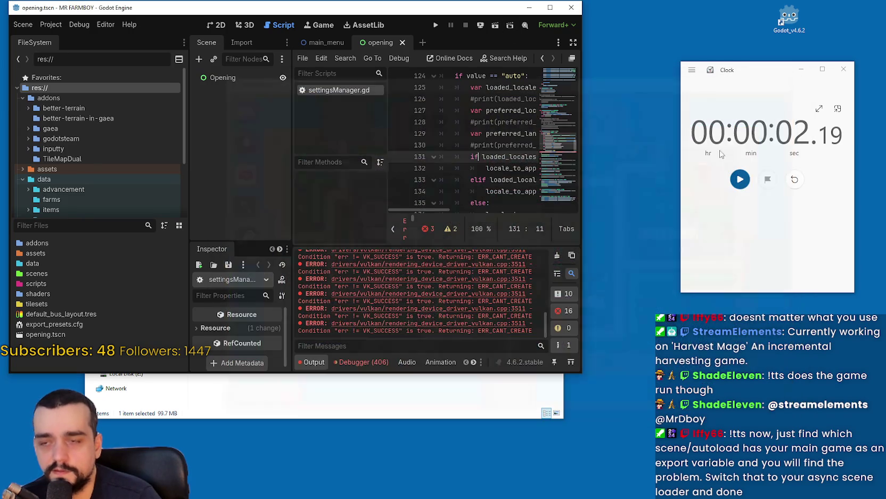
{"action": "left_click", "coordinate": [439, 26]}
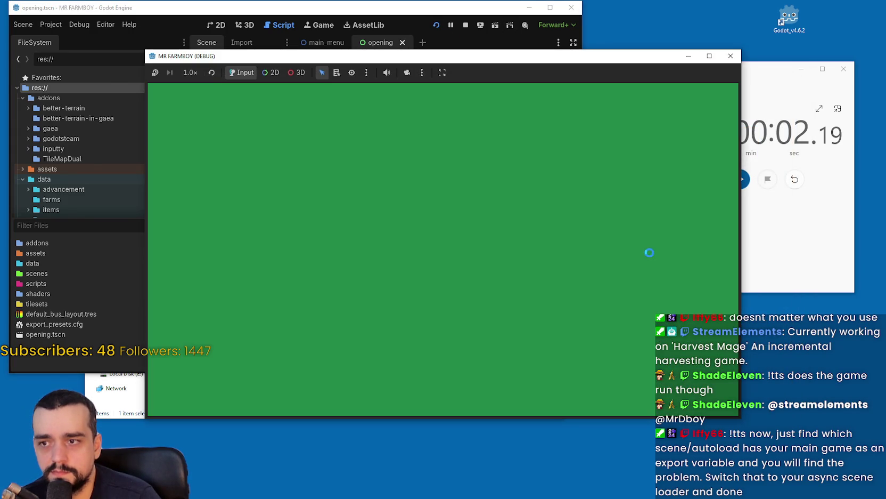